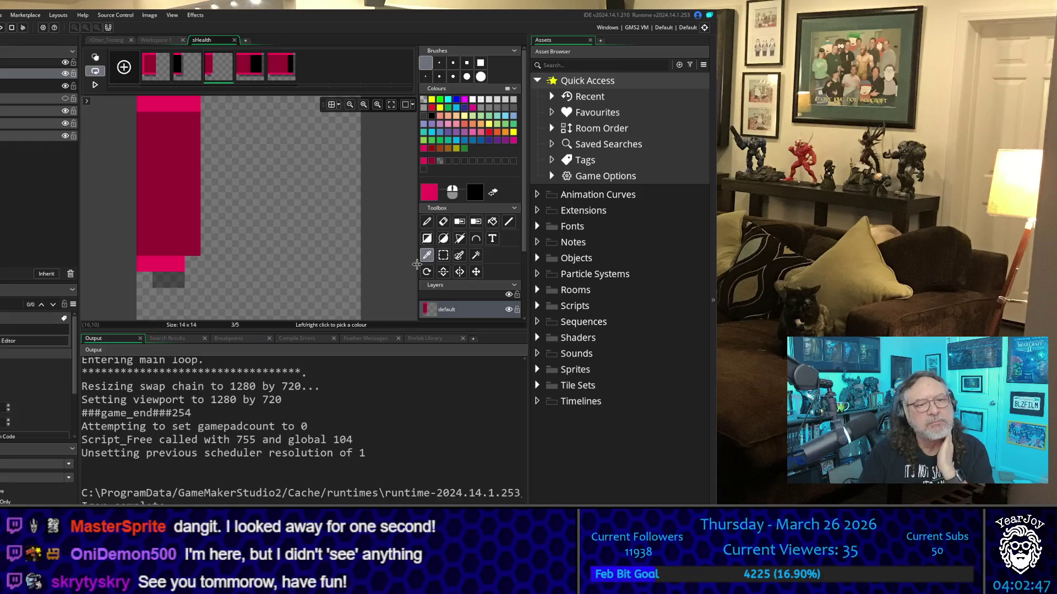
Extend the bottom pink edge by one pixel and fill the bar's interior black
click(426, 221)
click(194, 264)
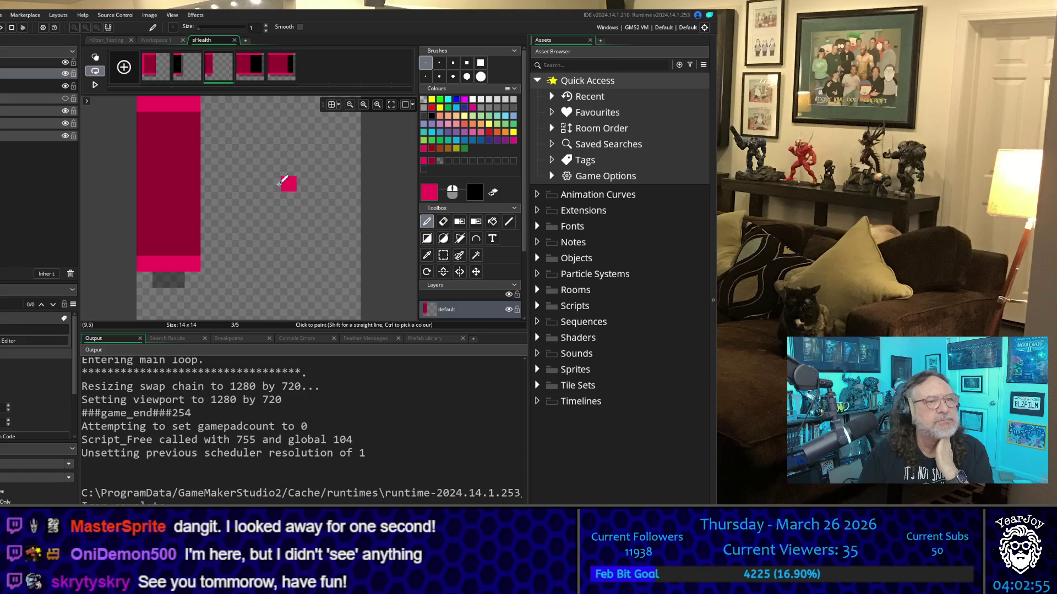
mouse_move(194, 118)
mouse_down()
mouse_move(195, 249)
mouse_move(174, 207)
mouse_move(184, 167)
mouse_up()
drag(188, 130, 180, 160)
drag(158, 116, 161, 244)
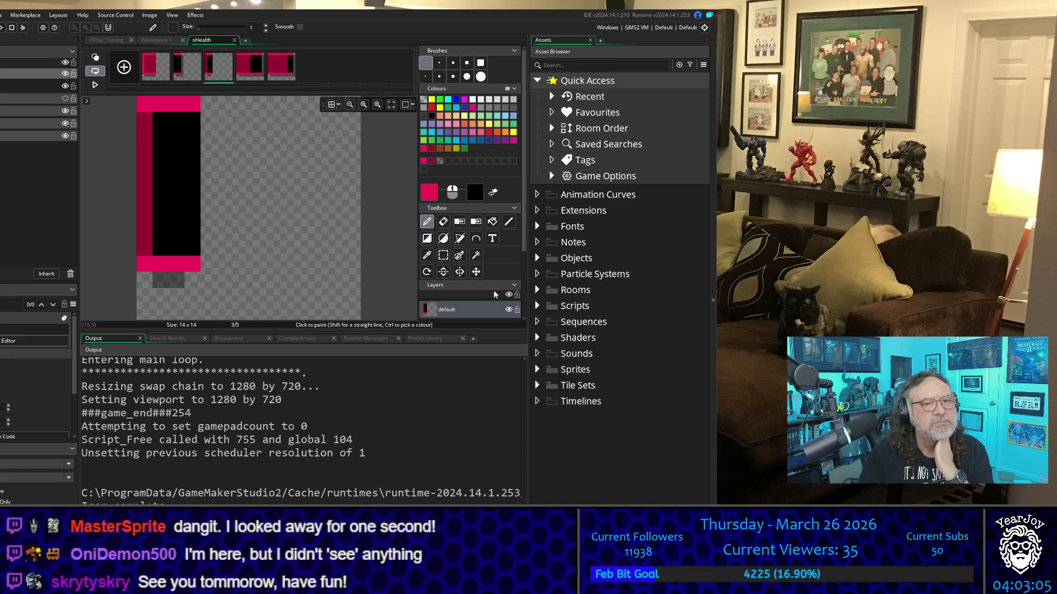
Sample the transparent shade and paint a shadow along the bar's bottom and right edges
click(427, 255)
click(175, 274)
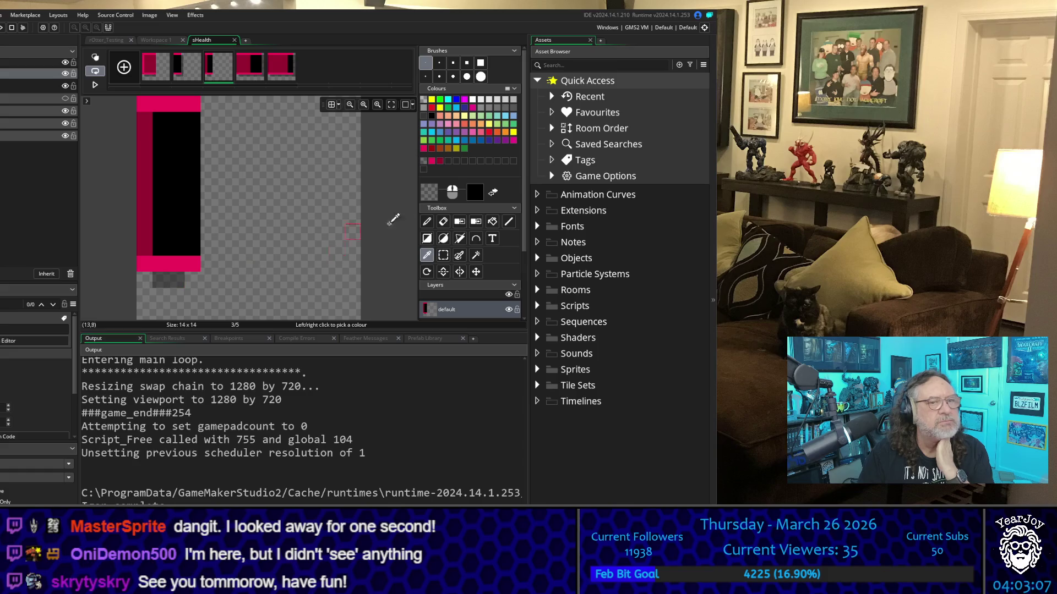
click(426, 221)
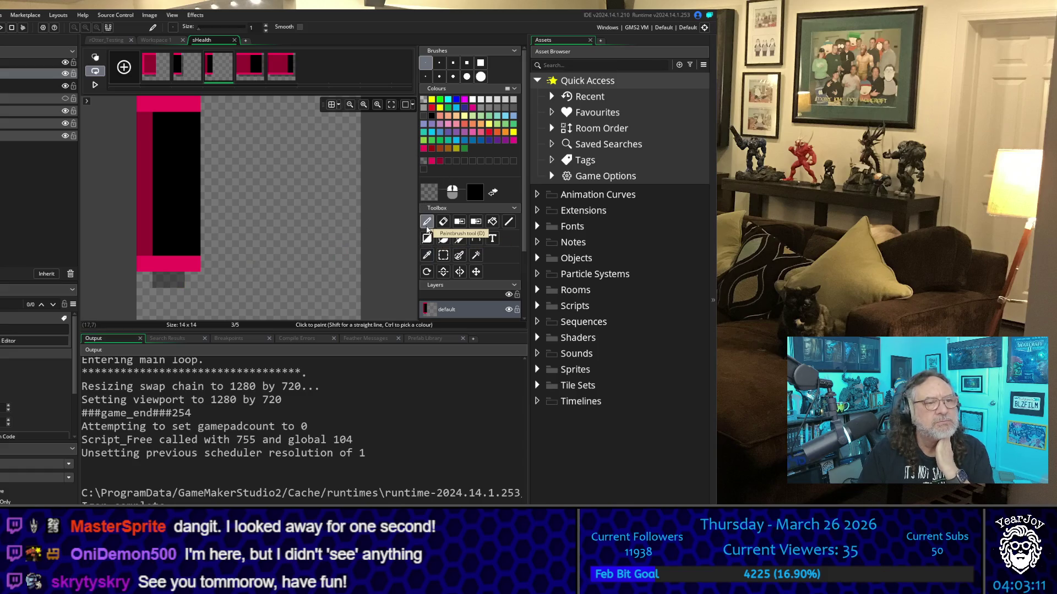
mouse_move(196, 281)
mouse_down()
mouse_move(212, 280)
mouse_move(222, 231)
mouse_move(215, 242)
mouse_move(223, 118)
mouse_move(213, 102)
mouse_move(211, 230)
mouse_up()
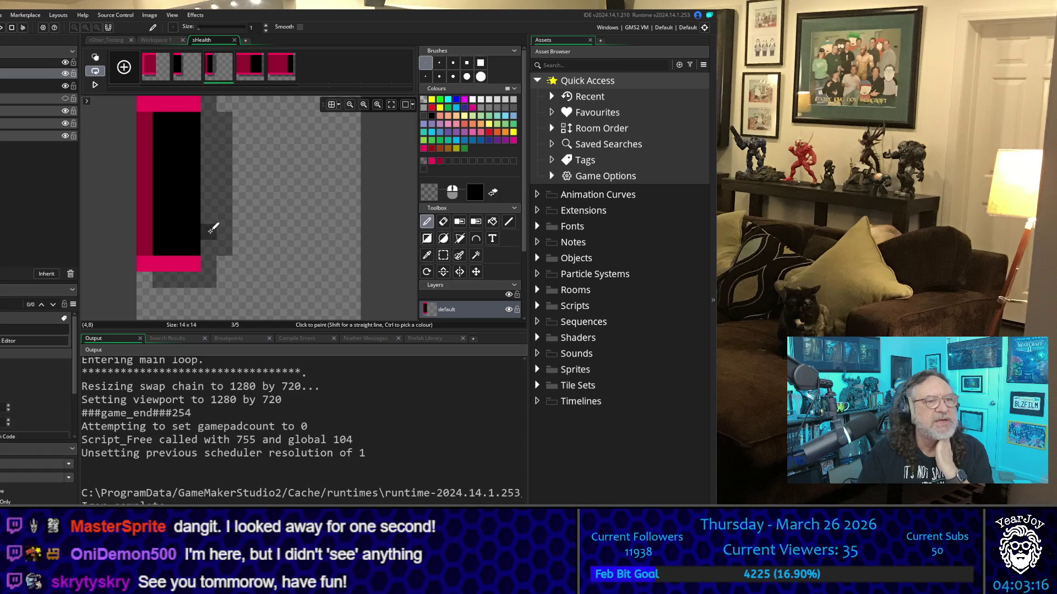
Erase the excess shadow pixels beside the bar, then move to frame 4
click(443, 222)
drag(224, 102, 224, 278)
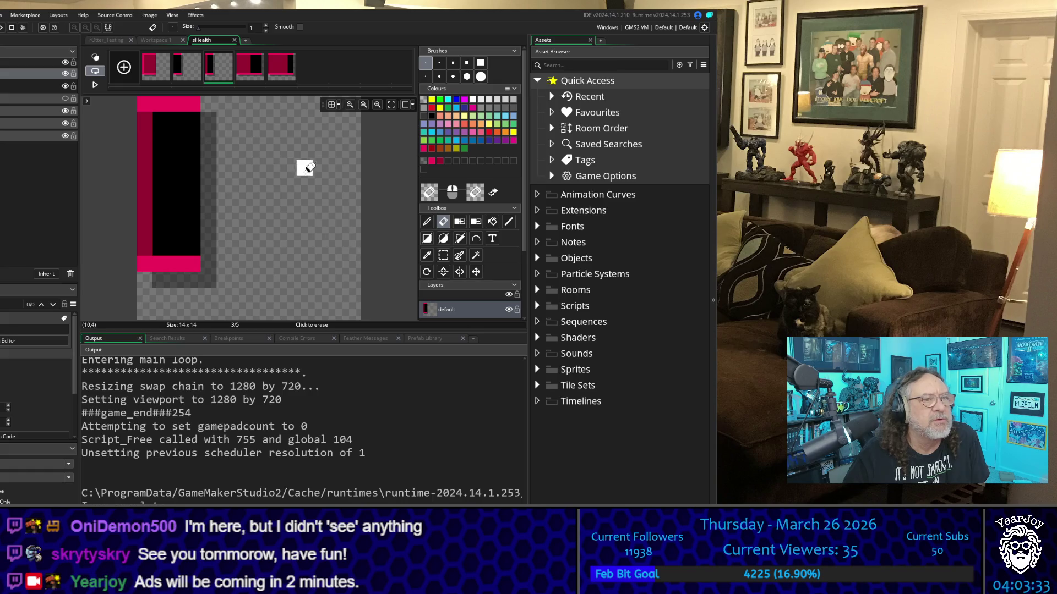
click(246, 65)
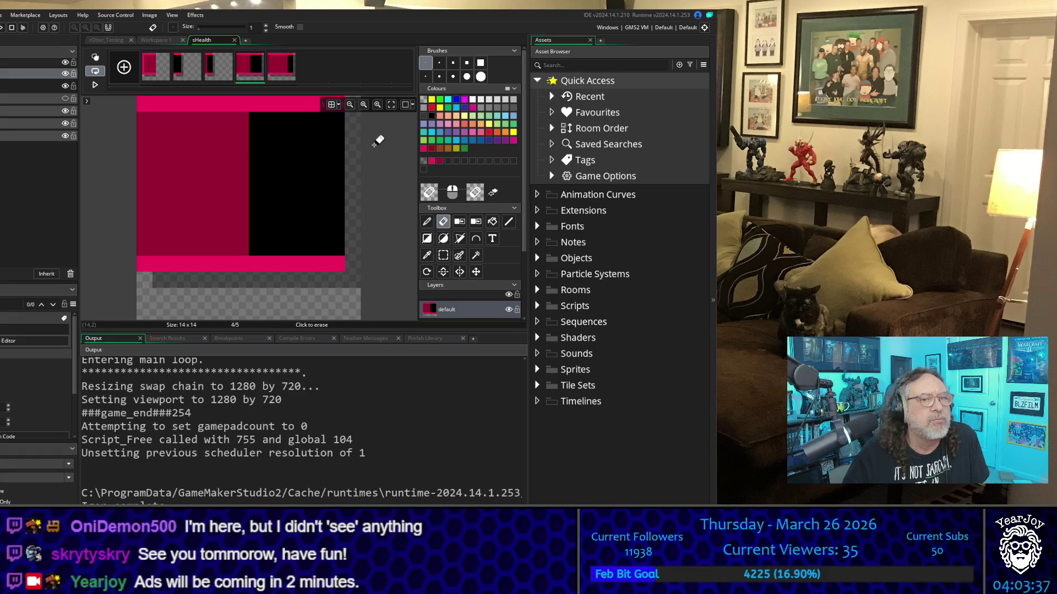
Stamp a brush copy of the three rightmost columns mid-bar, then erase the stray dark-red column
click(426, 255)
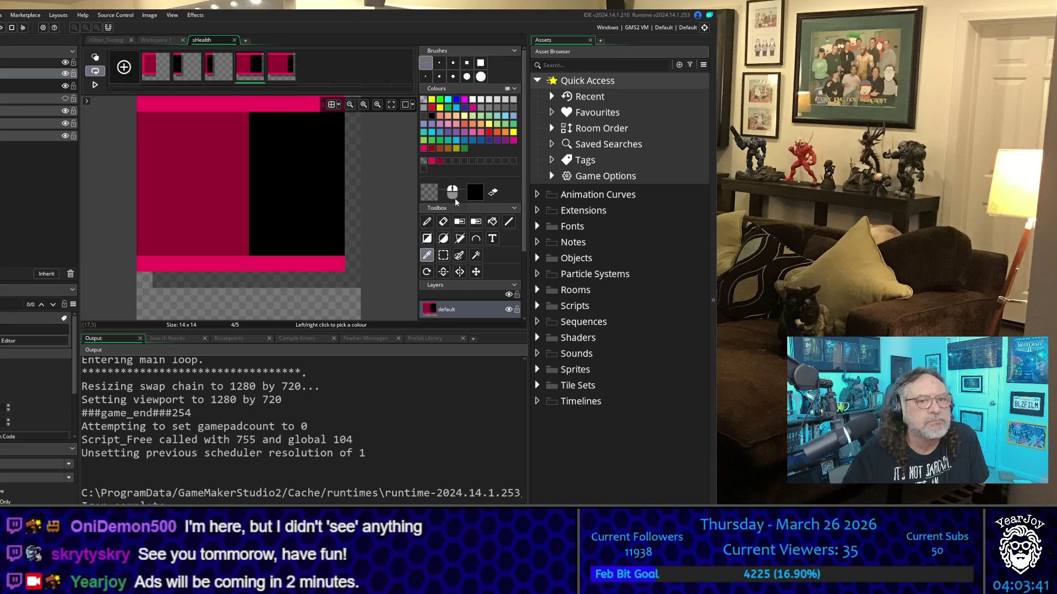
click(443, 257)
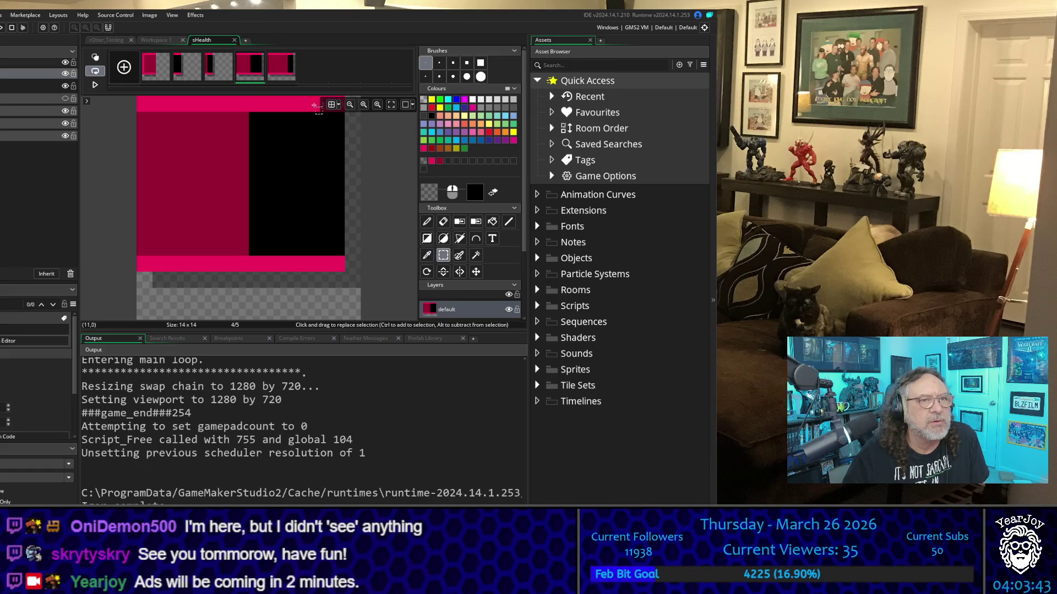
mouse_move(315, 103)
mouse_down()
mouse_move(354, 258)
mouse_move(350, 283)
mouse_up()
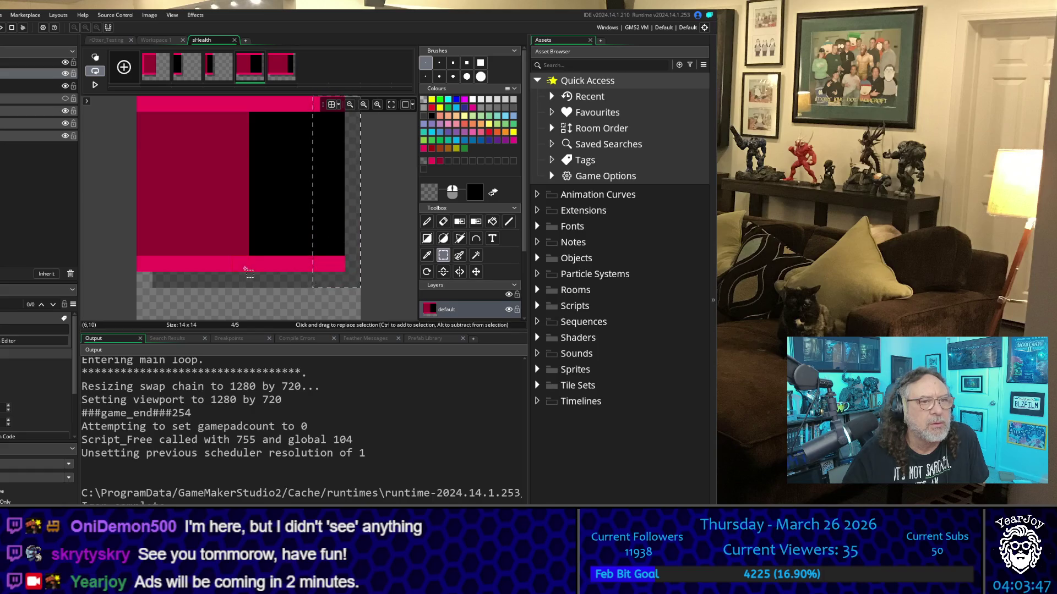
key(ctrl+c)
key(ctrl+v)
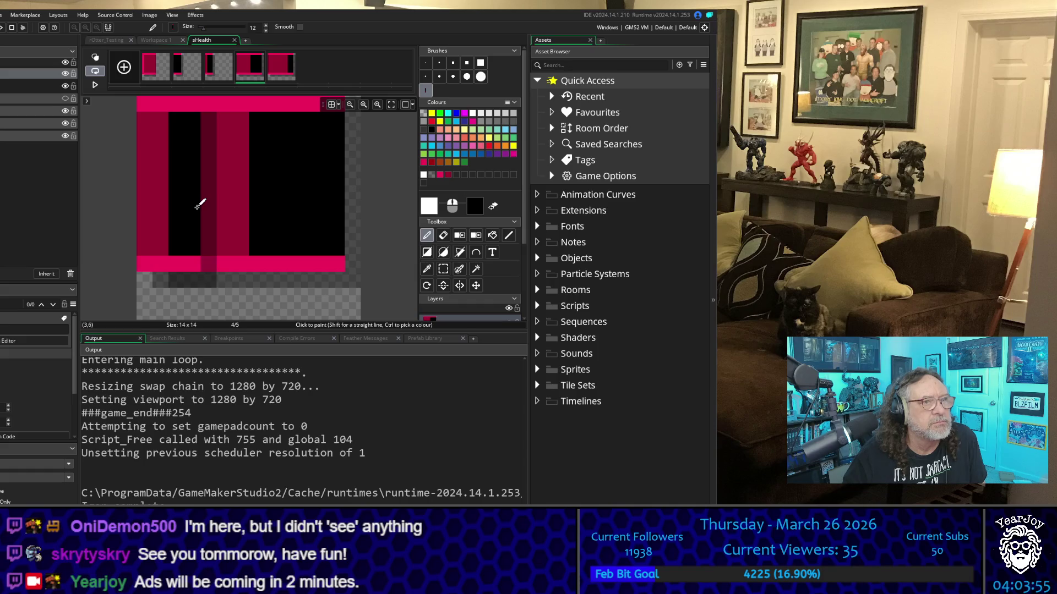
click(200, 203)
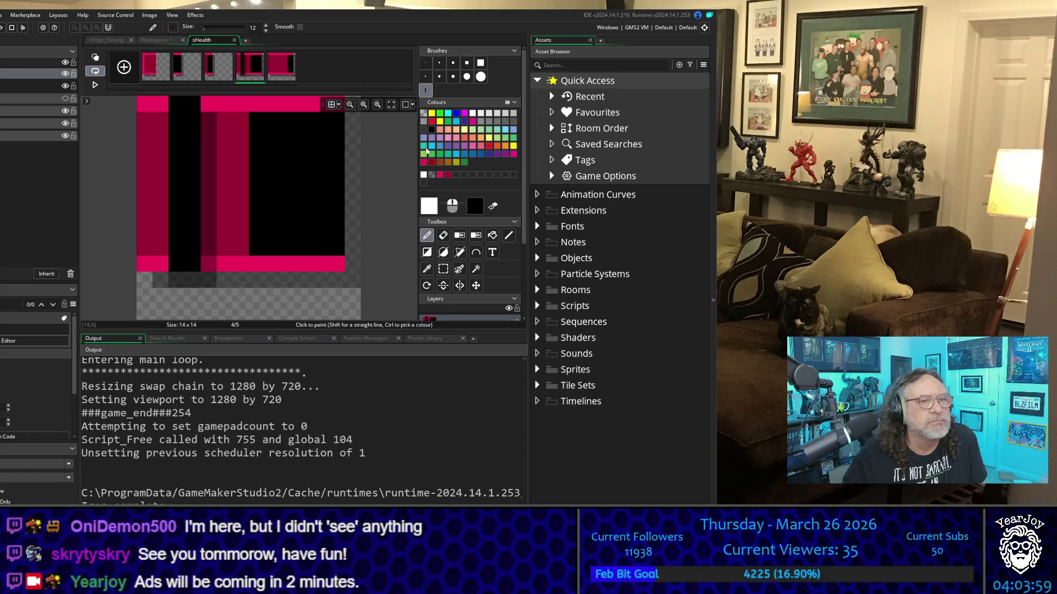
click(443, 235)
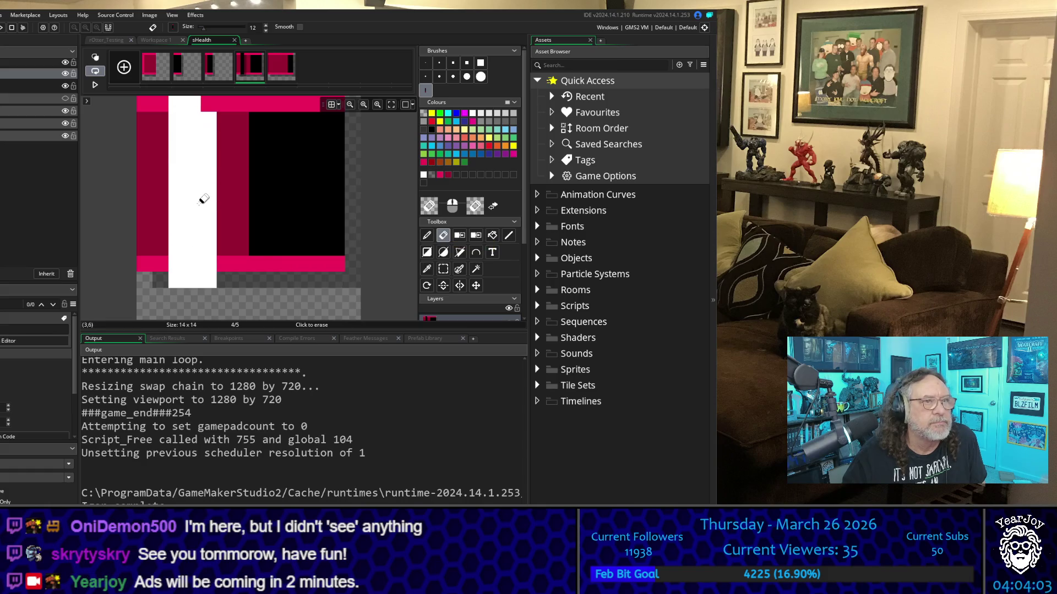
click(202, 199)
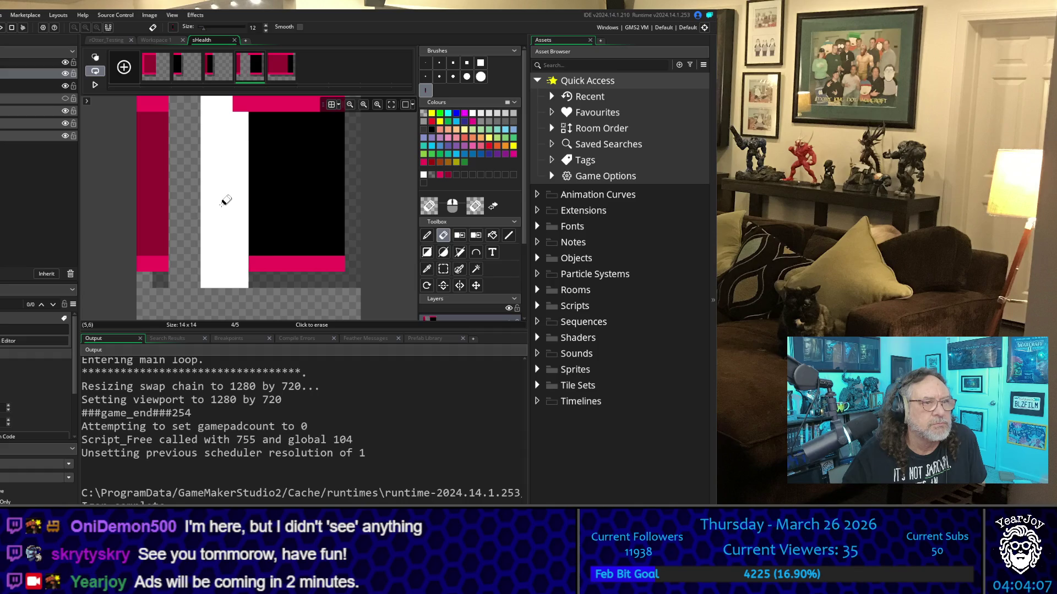
Move the black pink-edged three-column block beside the left pink column
click(443, 269)
mouse_move(353, 272)
mouse_down()
mouse_move(320, 157)
mouse_move(318, 101)
mouse_up()
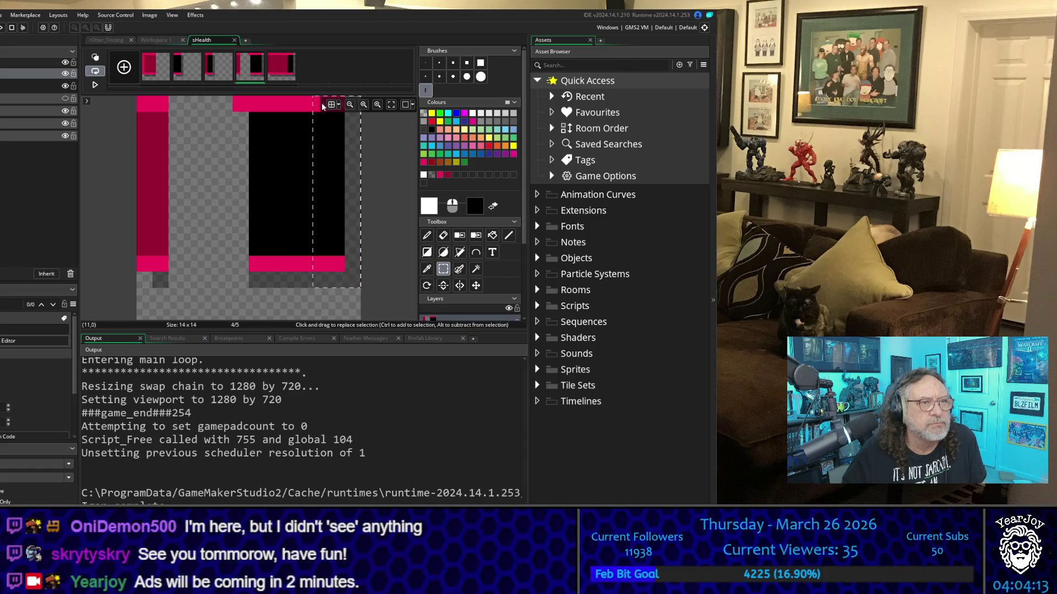
key(p)
mouse_move(296, 155)
mouse_down()
mouse_move(226, 179)
mouse_move(202, 201)
mouse_up()
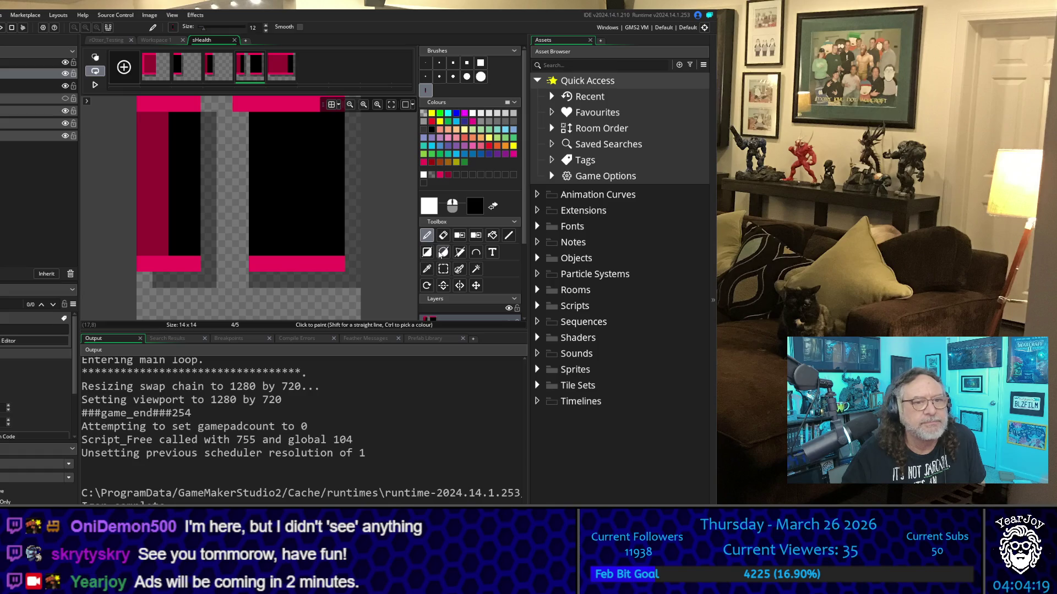
Erase the leftover right-side pixels with a 5-pixel eraser, including the top-right black column
click(426, 62)
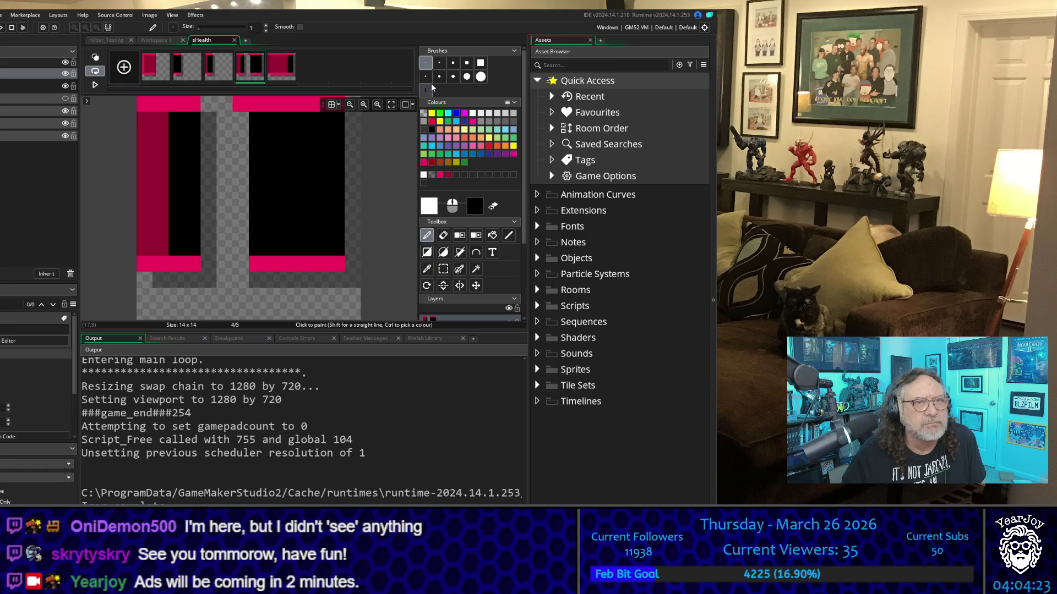
click(453, 62)
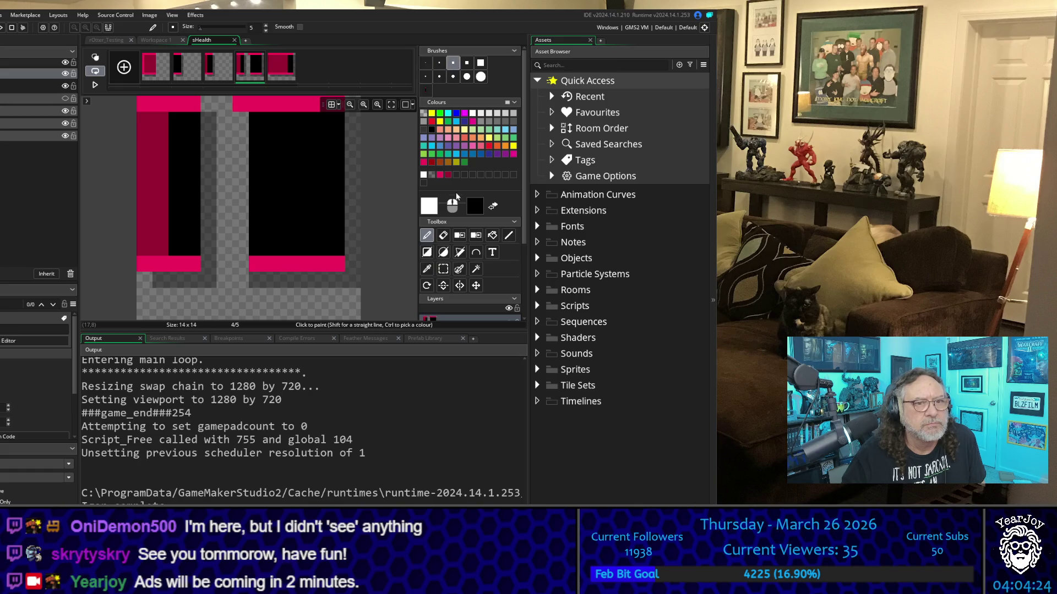
click(444, 236)
mouse_move(292, 129)
mouse_down()
mouse_move(276, 130)
mouse_move(323, 130)
mouse_move(325, 223)
mouse_move(253, 242)
mouse_move(279, 180)
mouse_move(283, 208)
mouse_move(326, 204)
mouse_up()
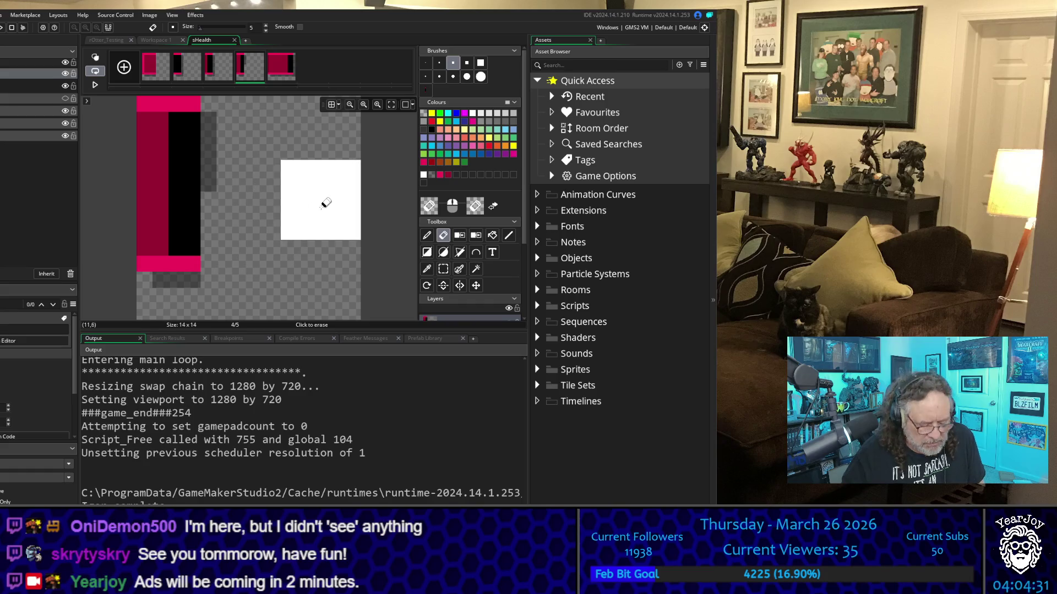
key(alt)
key(ctrl+z)
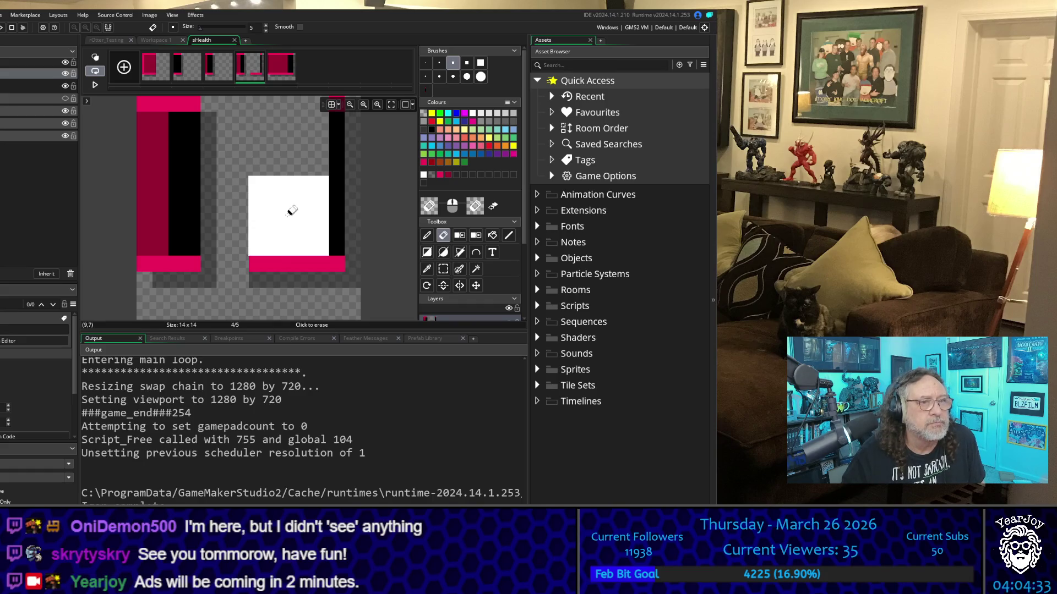
drag(349, 173, 344, 132)
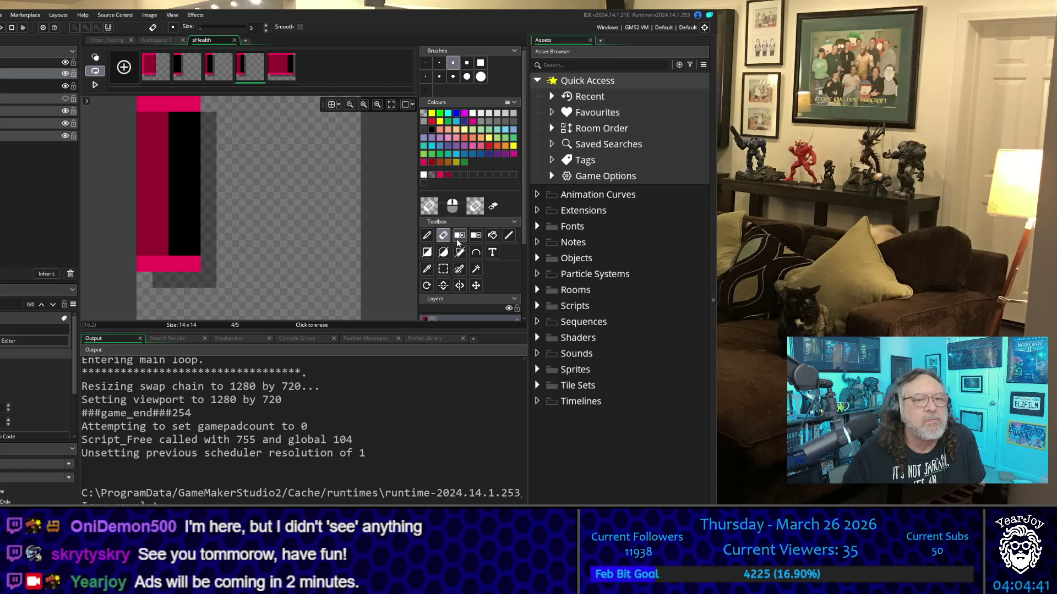
click(285, 70)
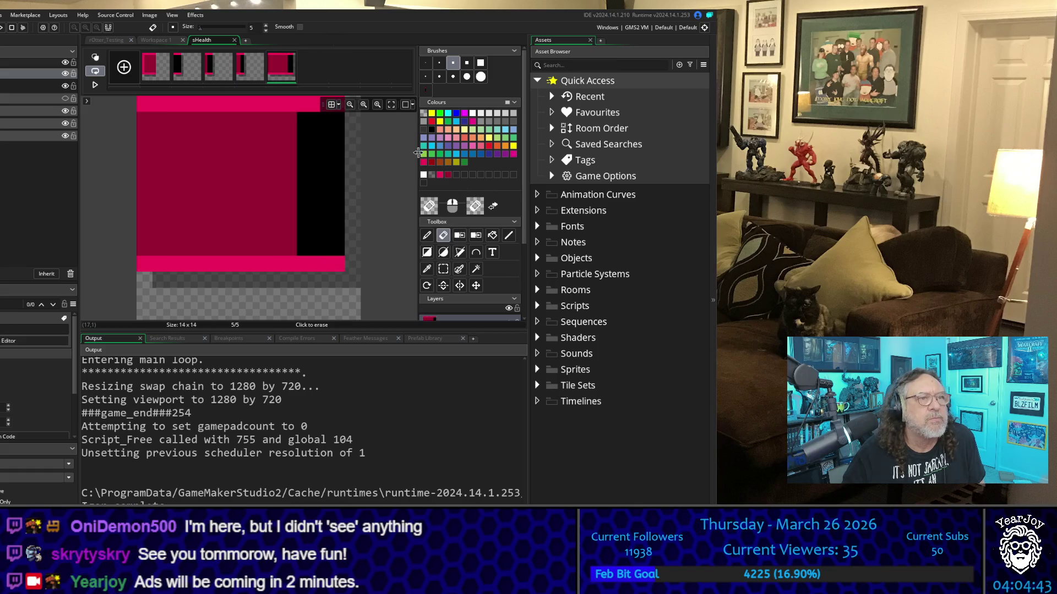
Select columns 3–6 and erase the dark-red pixels inside them
click(443, 270)
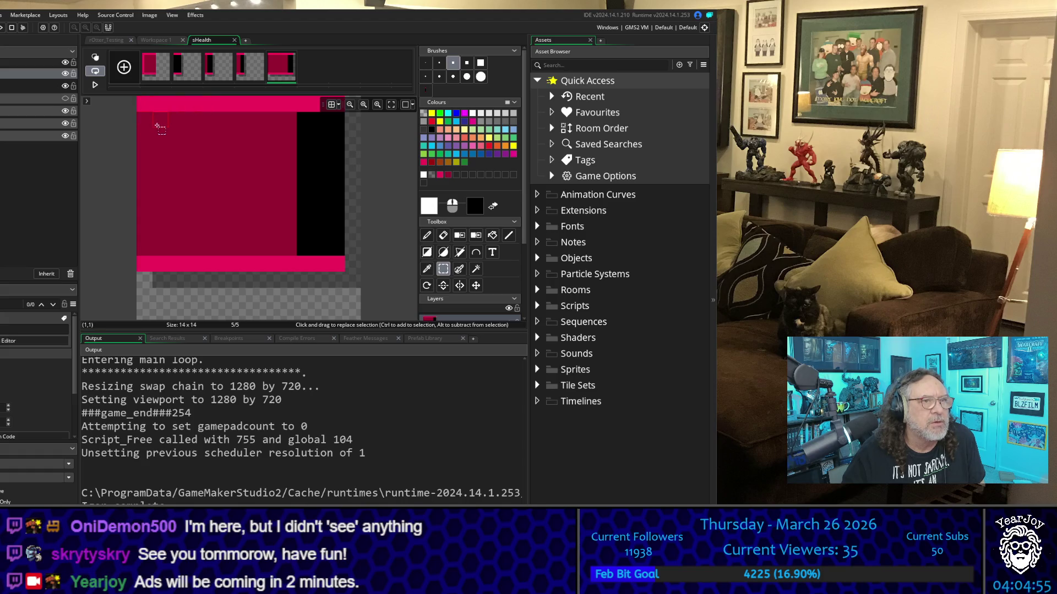
mouse_move(193, 110)
mouse_down()
mouse_move(229, 118)
mouse_move(241, 294)
mouse_move(272, 295)
mouse_up()
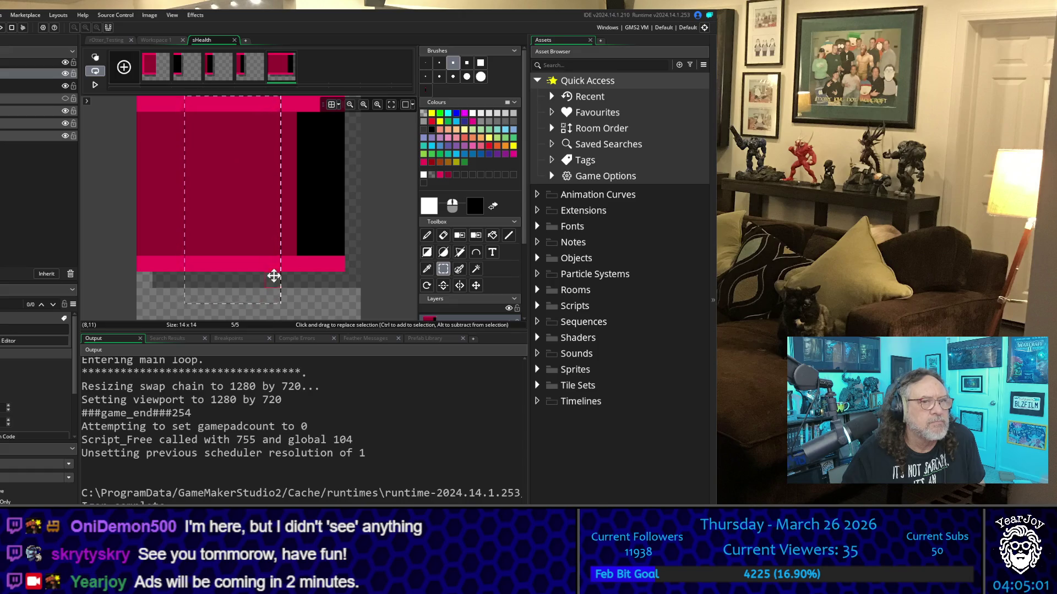
click(443, 235)
mouse_move(245, 218)
mouse_down()
mouse_move(231, 264)
mouse_move(210, 113)
mouse_move(253, 157)
mouse_move(253, 248)
mouse_up()
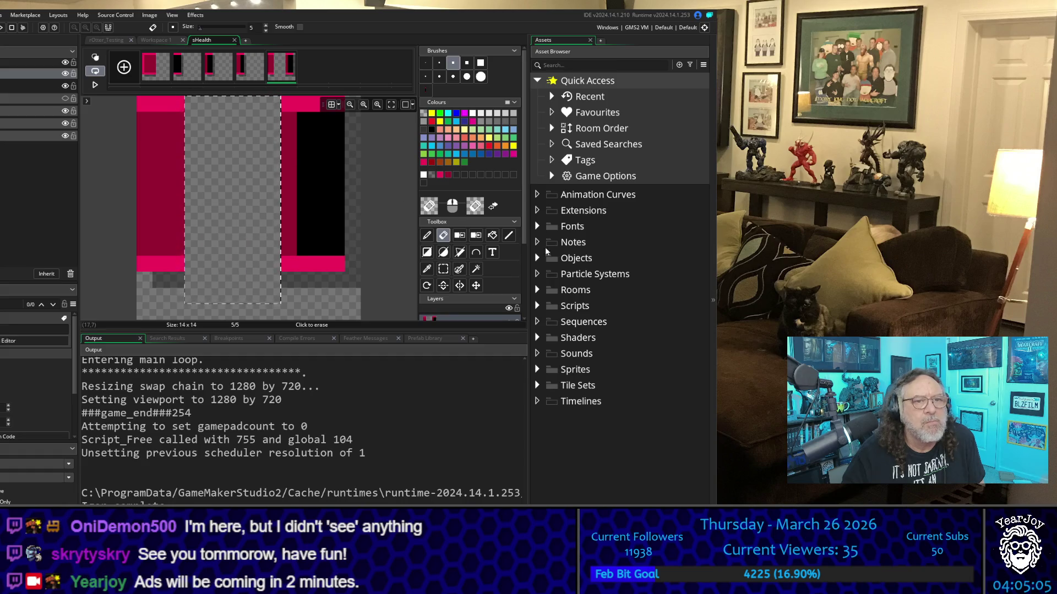
Copy the black pink-edged right block over next to the left pink edge
click(442, 269)
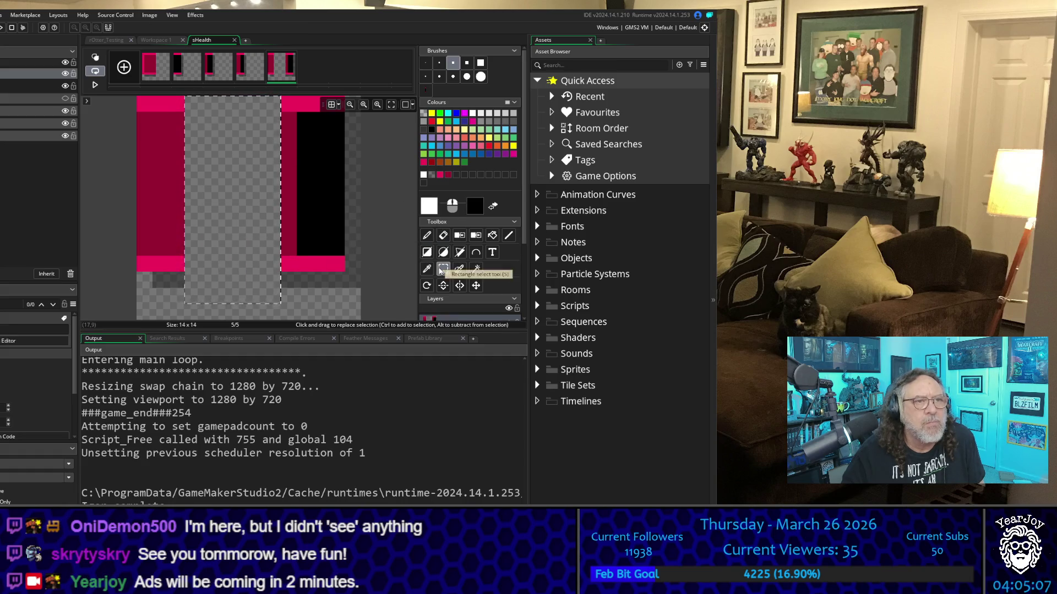
mouse_move(282, 96)
mouse_down()
mouse_move(342, 189)
mouse_move(359, 286)
mouse_up()
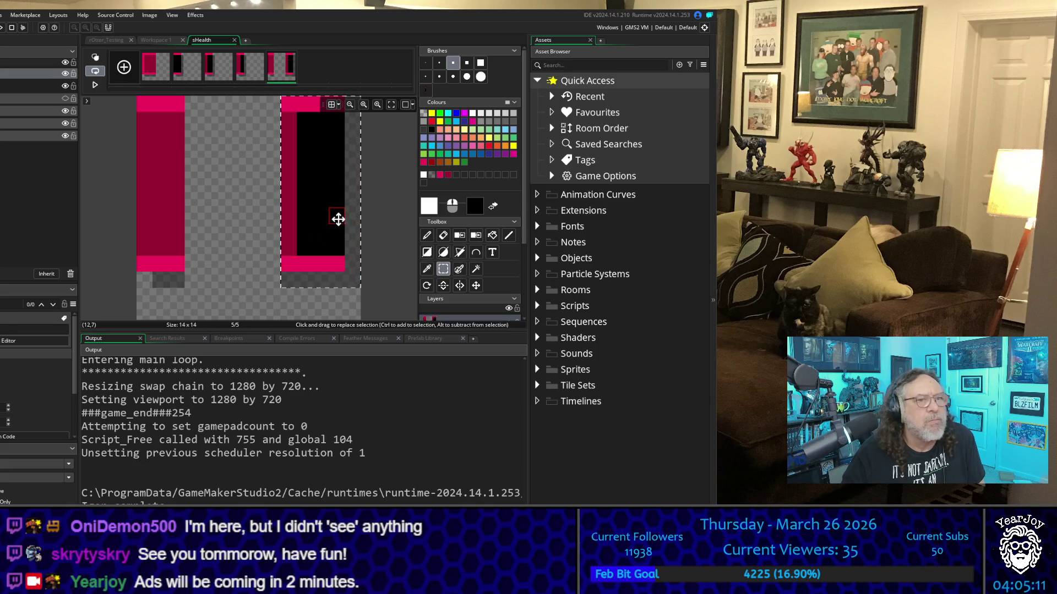
key(d)
key(ctrl+v)
mouse_move(313, 172)
mouse_down()
mouse_move(229, 194)
mouse_move(211, 187)
mouse_move(225, 202)
mouse_up()
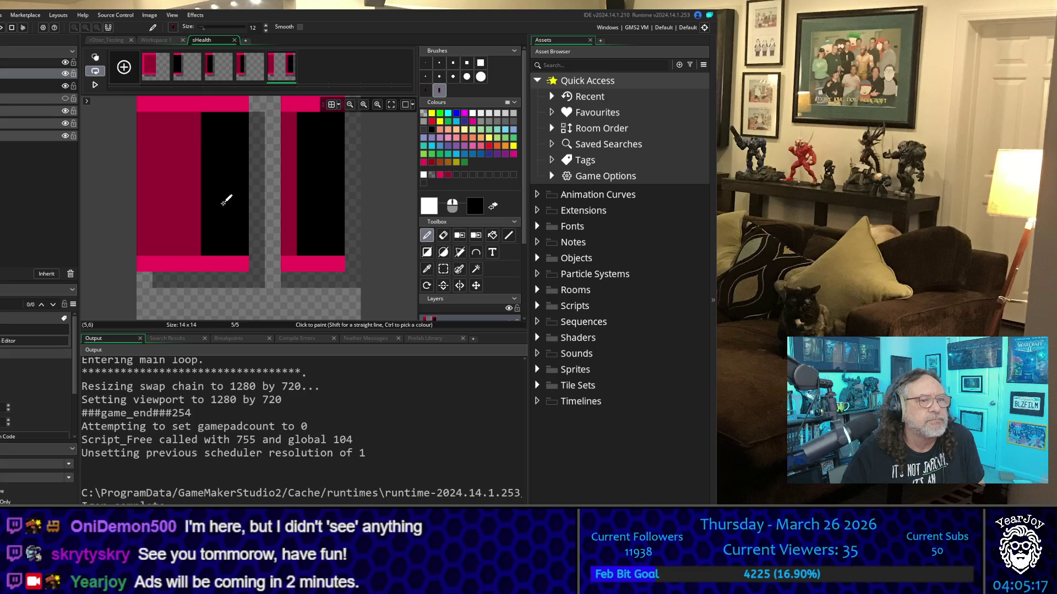
Paint black across the bar's middle and clear the leftover right column to transparent
mouse_move(330, 108)
mouse_down()
mouse_move(324, 264)
mouse_move(352, 120)
mouse_move(341, 189)
mouse_move(322, 185)
mouse_move(288, 104)
mouse_up()
click(443, 235)
click(426, 235)
Reset the brush to one pixel and launch the game playtest with F5
click(426, 63)
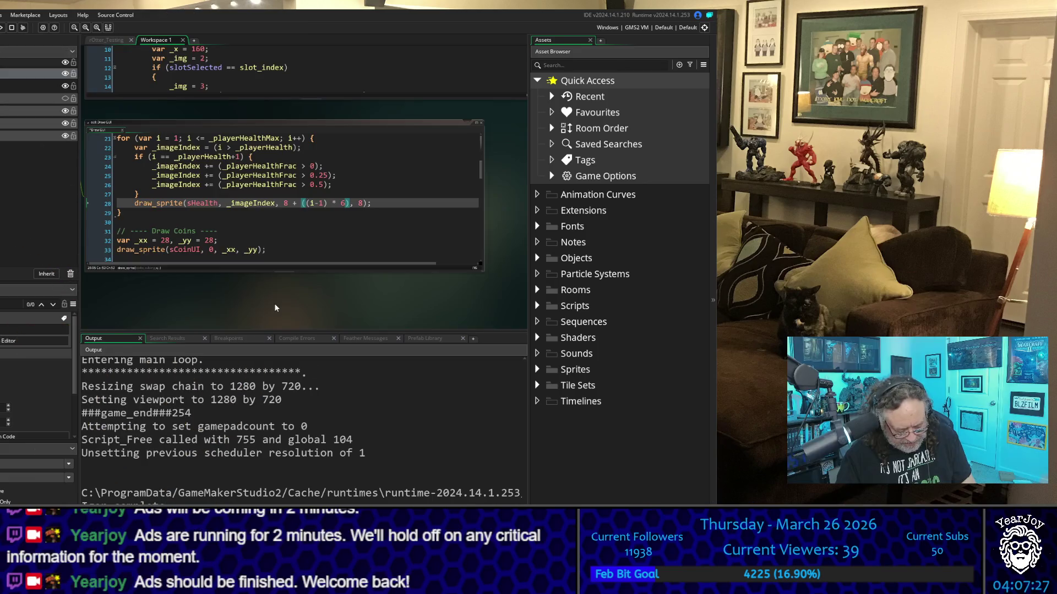
key(F5)
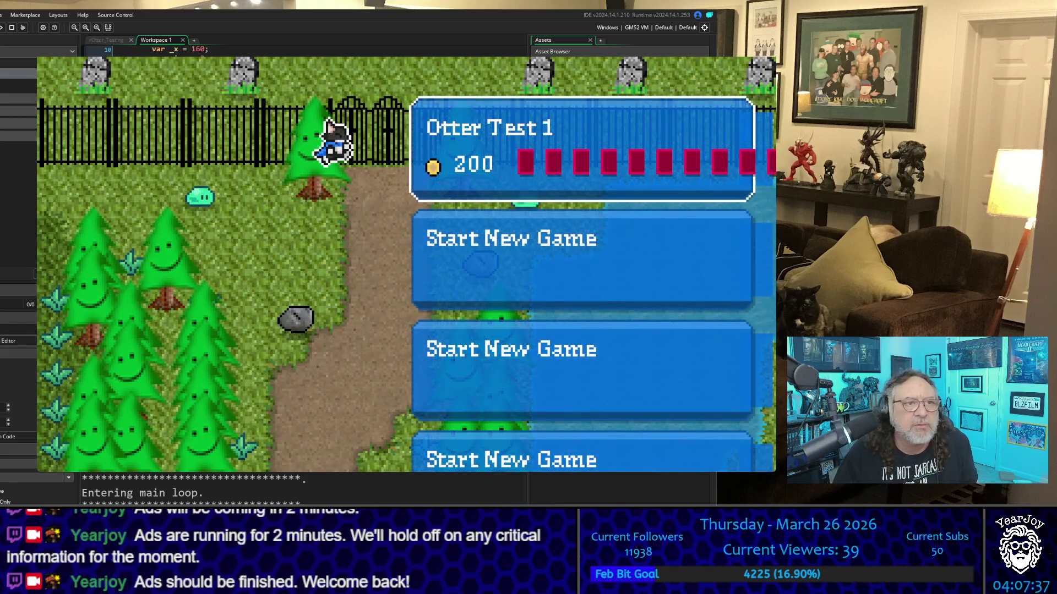
Load the Otter Test 1 save to check the HUD health bar, then close the game and return to the Draw Coins code
click(561, 163)
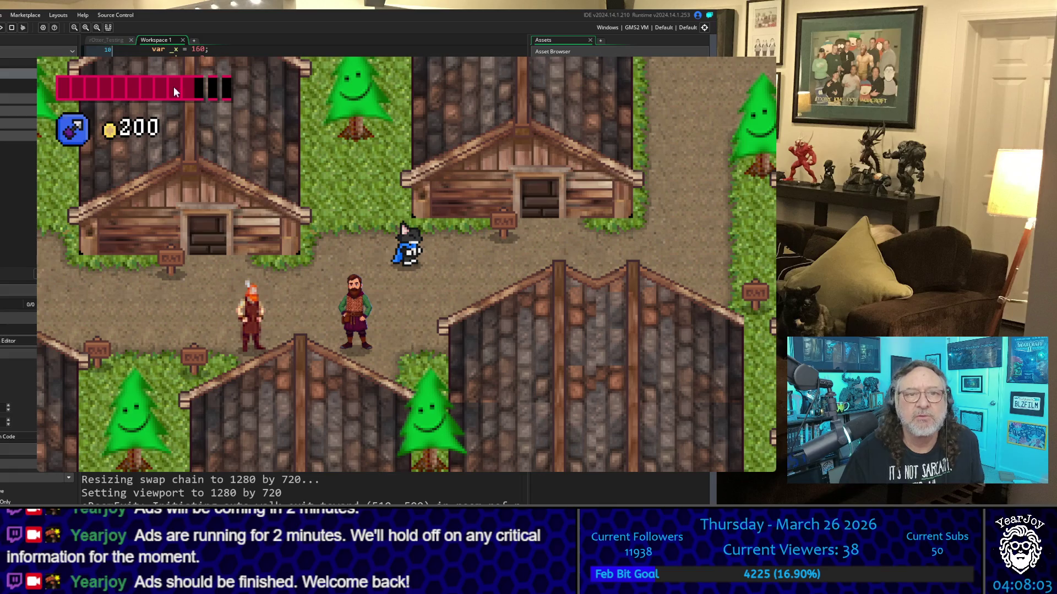
click(769, 58)
click(342, 234)
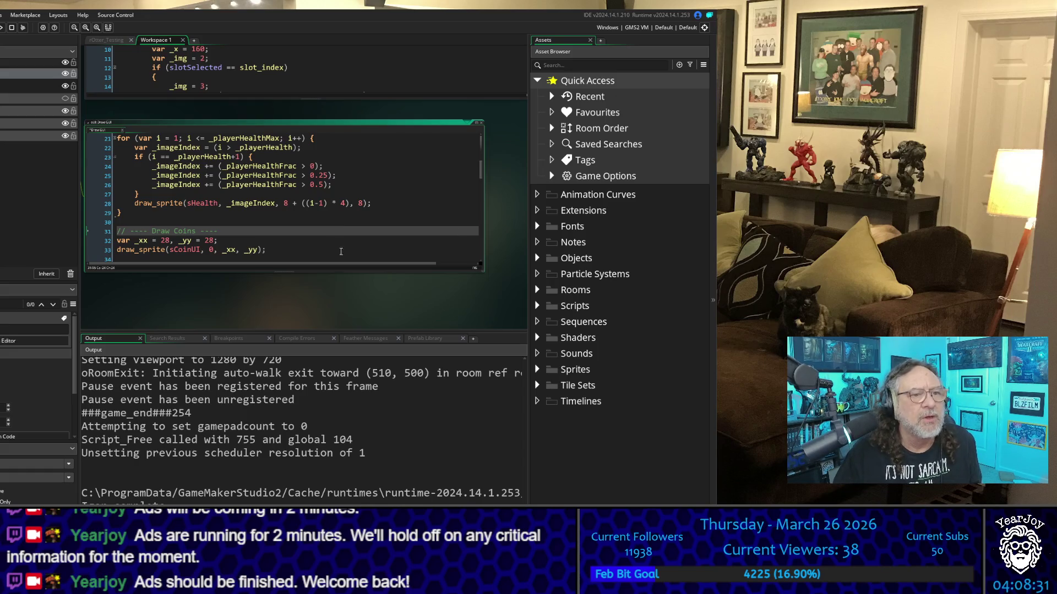
key(F5)
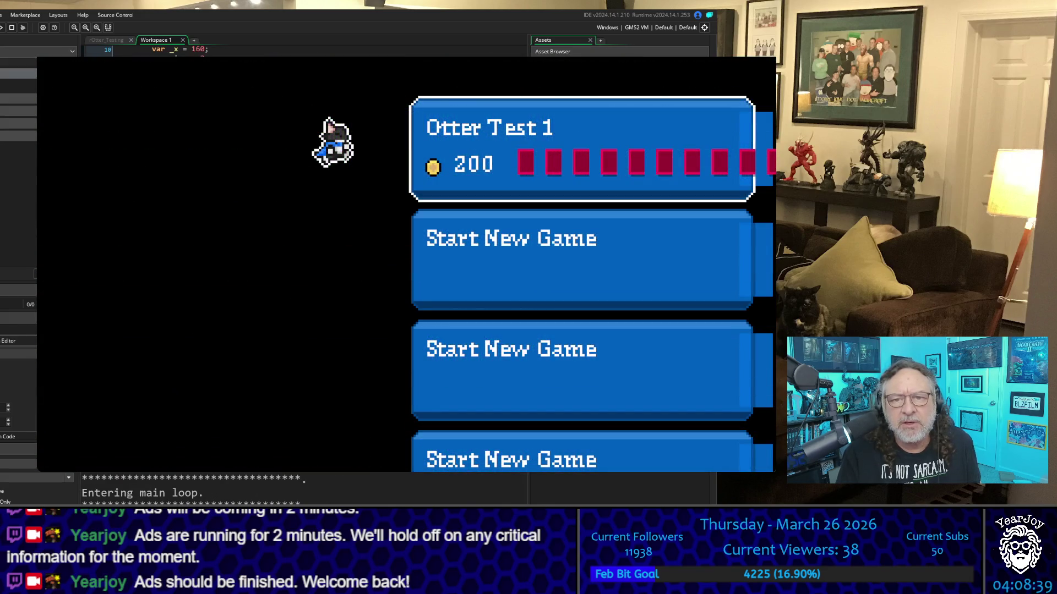
key(Return)
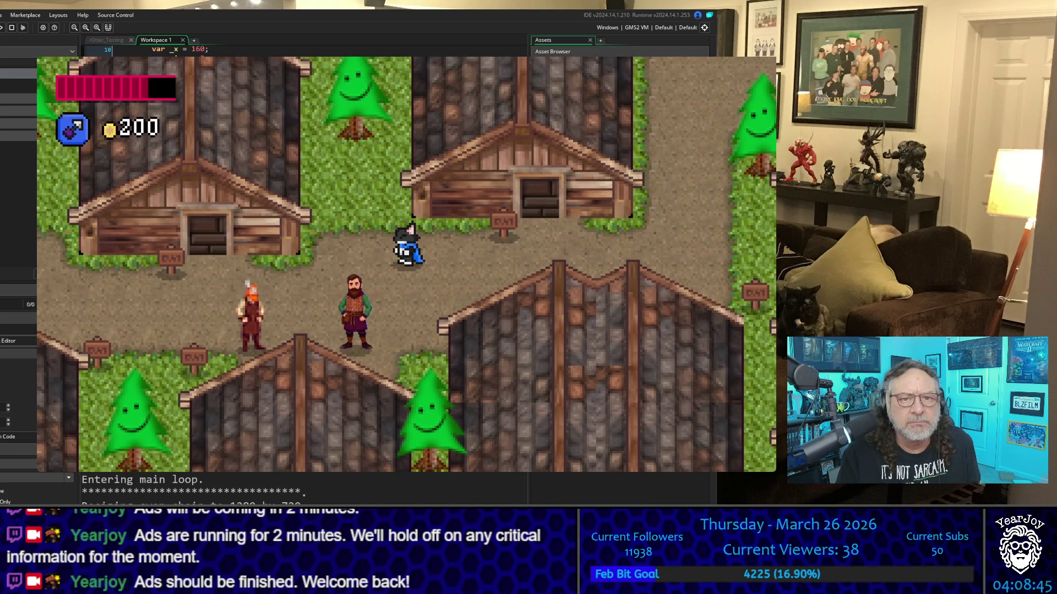
key(Down)
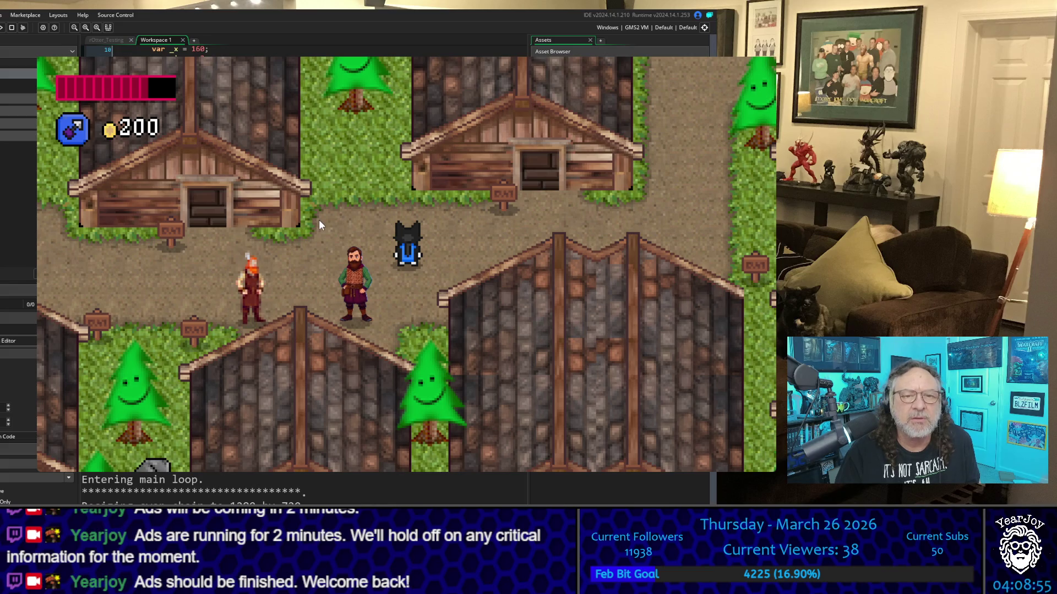
key(Left)
key(Down)
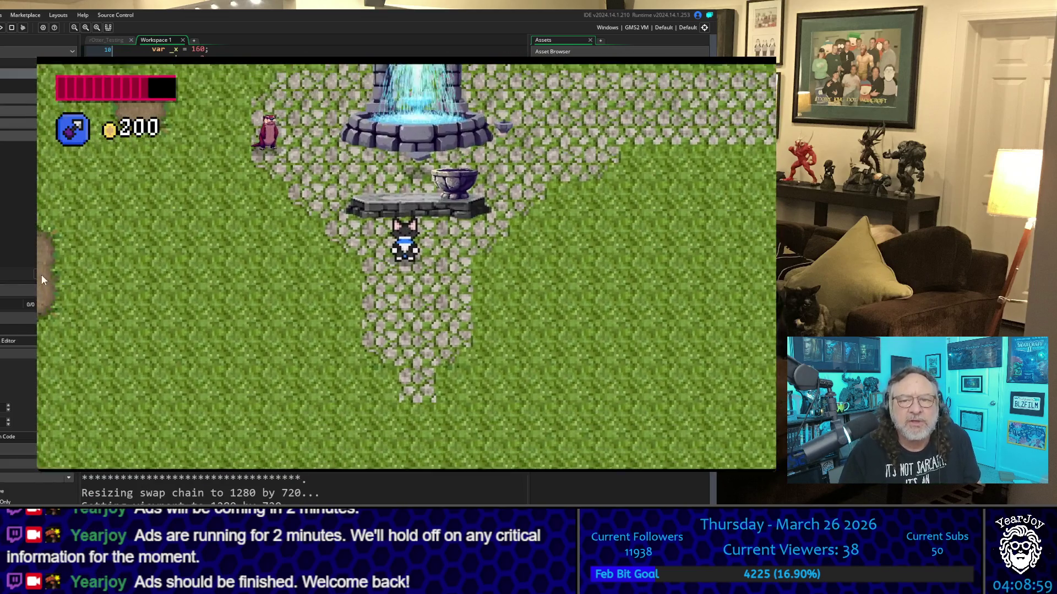
key(Right)
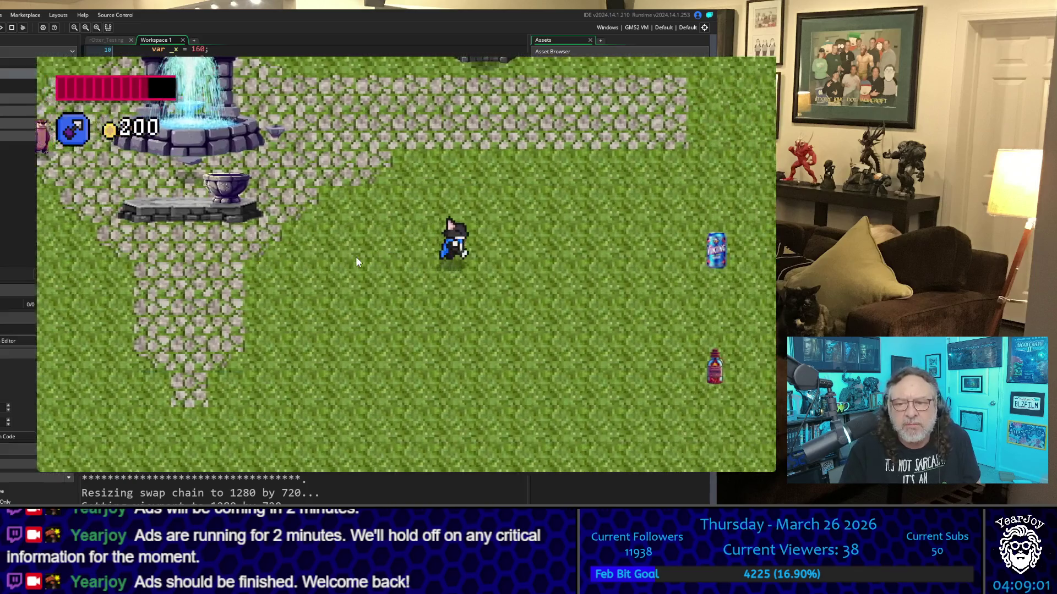
key(Right)
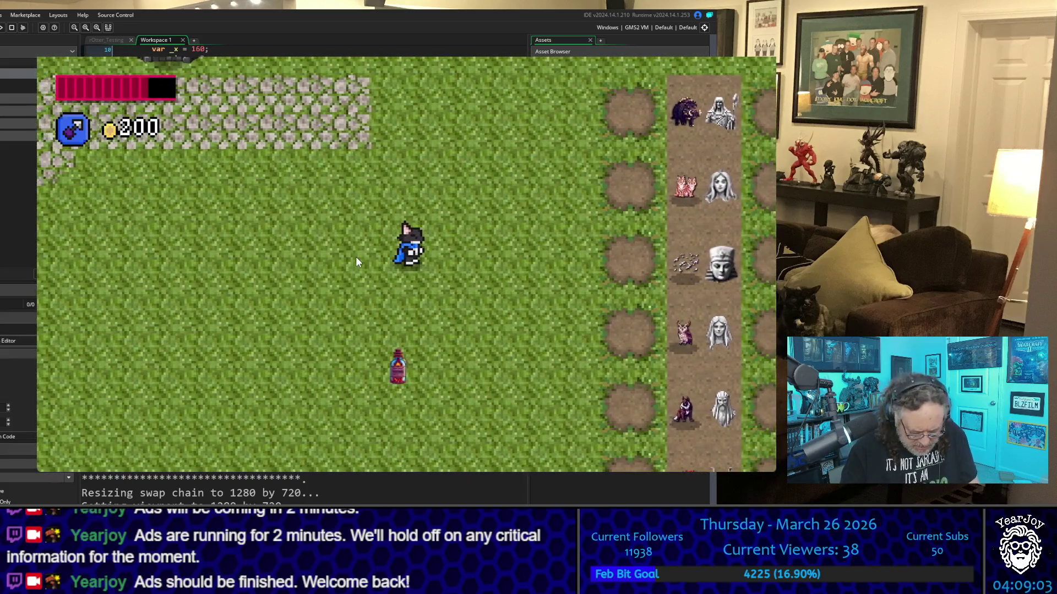
key(i)
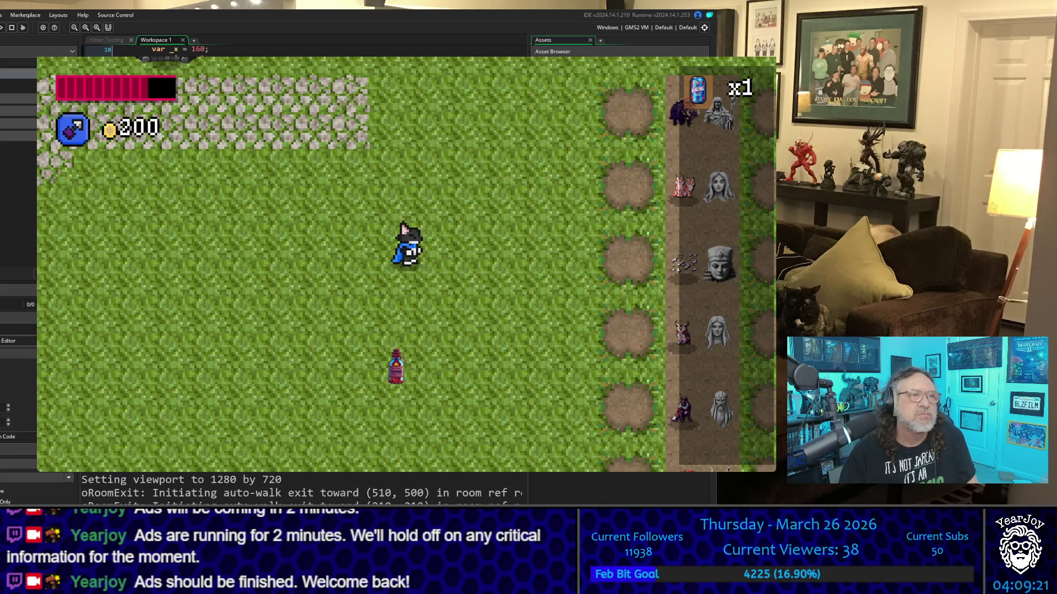
key(Escape)
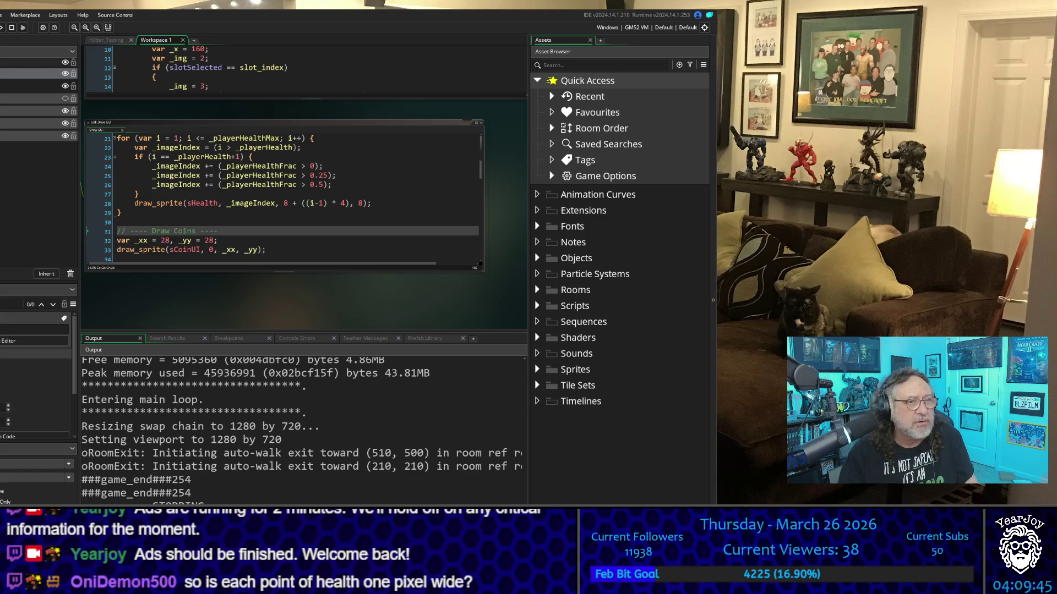
Run the game, start a new game, and walk through the village past the thank-you dialogue
key(F5)
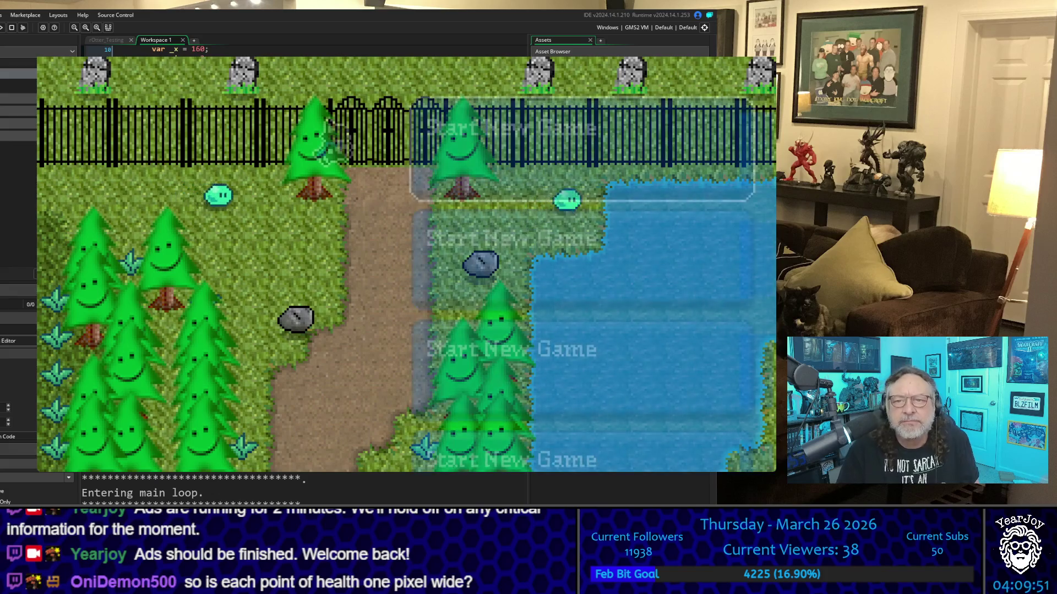
key(Return)
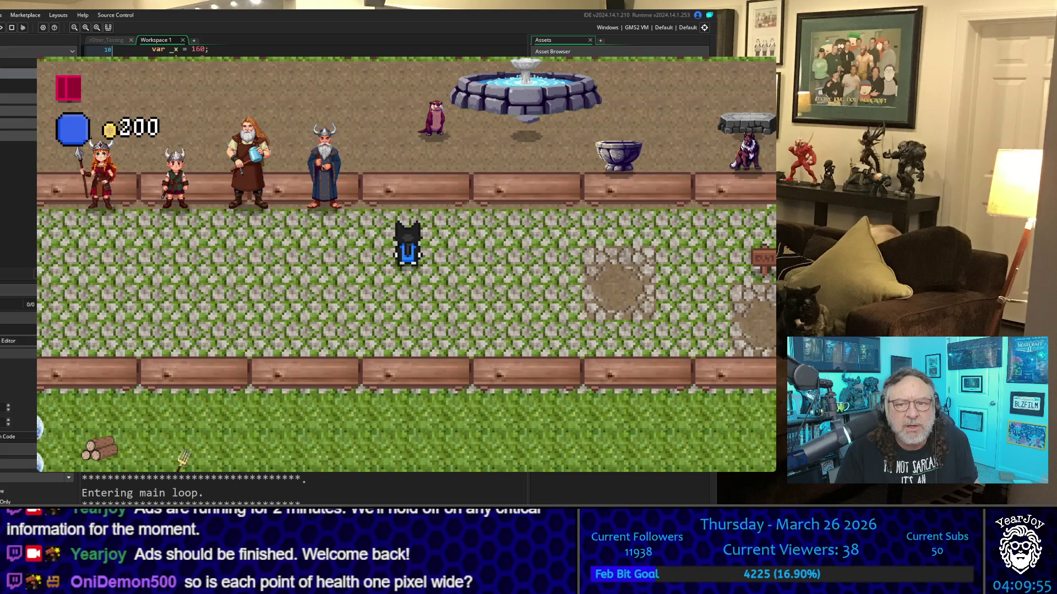
key(w)
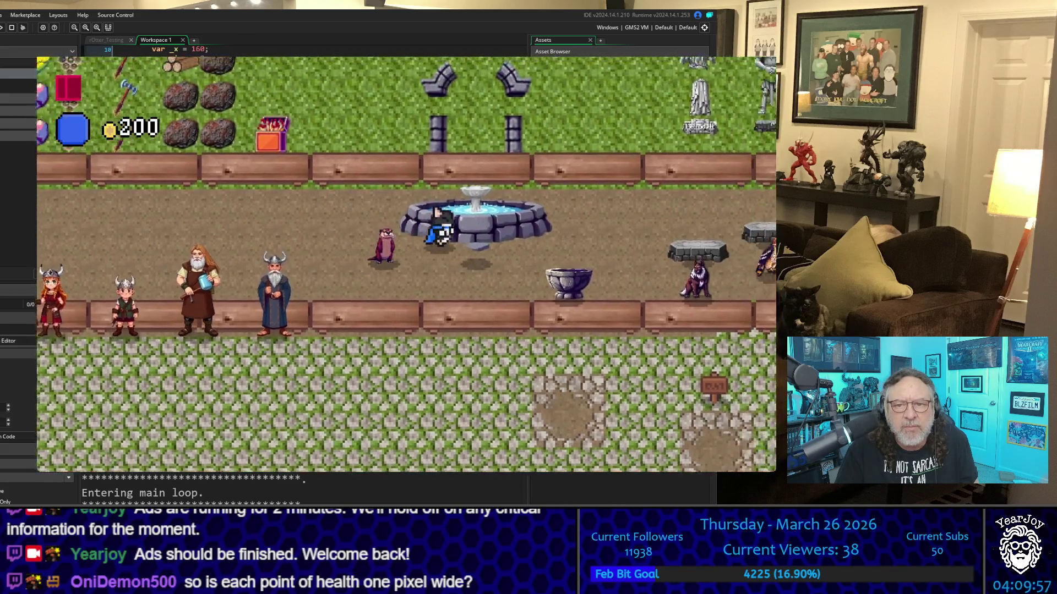
key(s)
key(d)
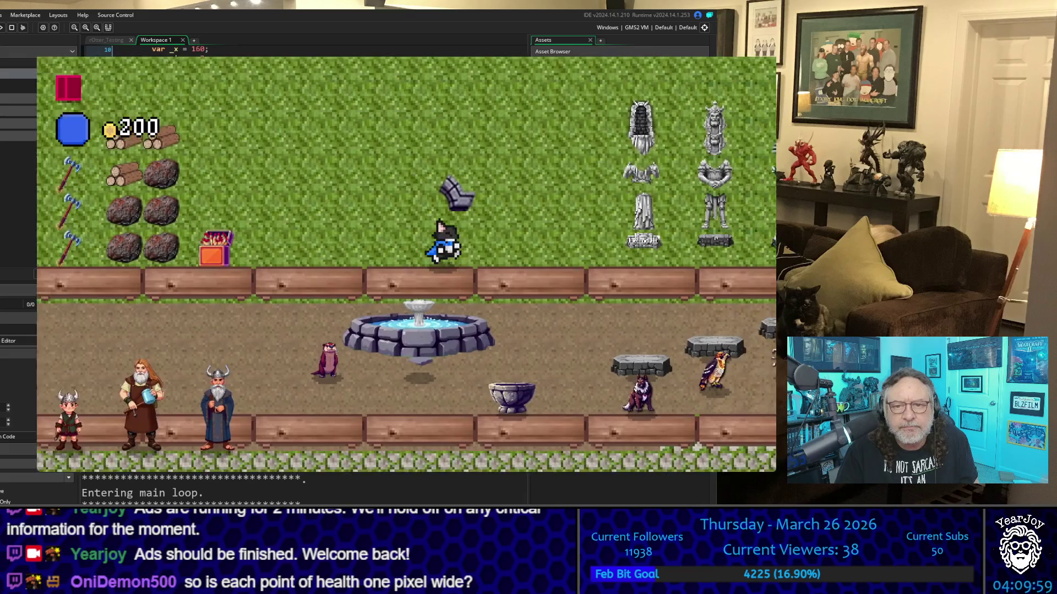
key(a)
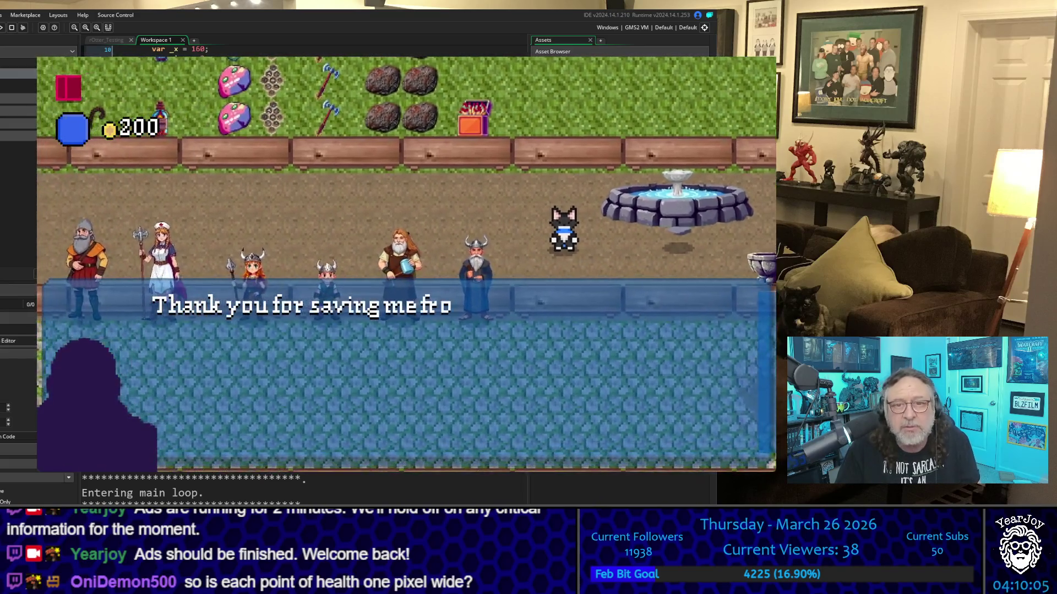
key(space)
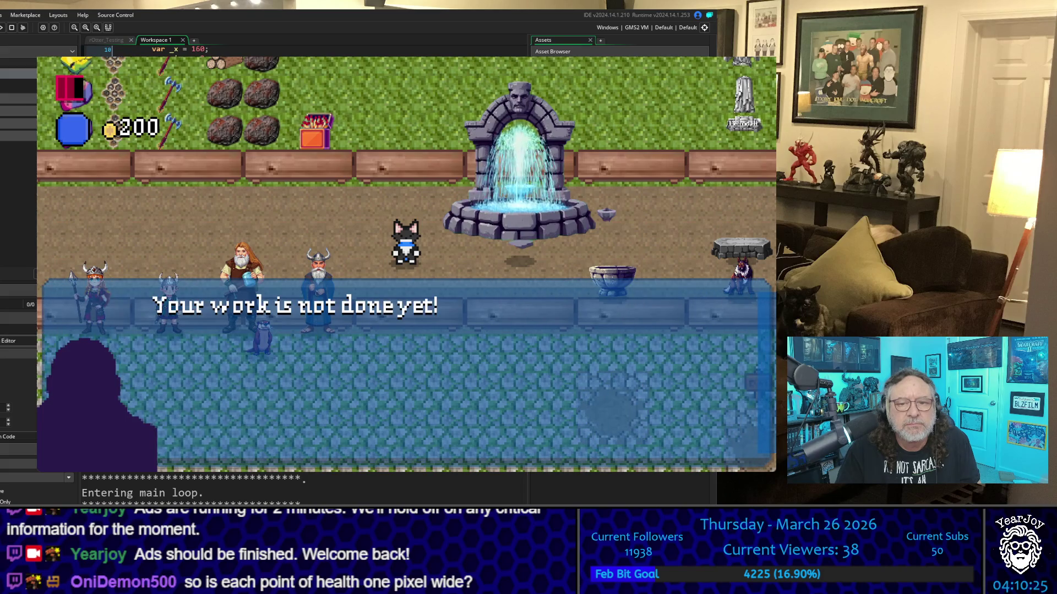
Walk out of the room past the fountain toward the statue path
key(Down)
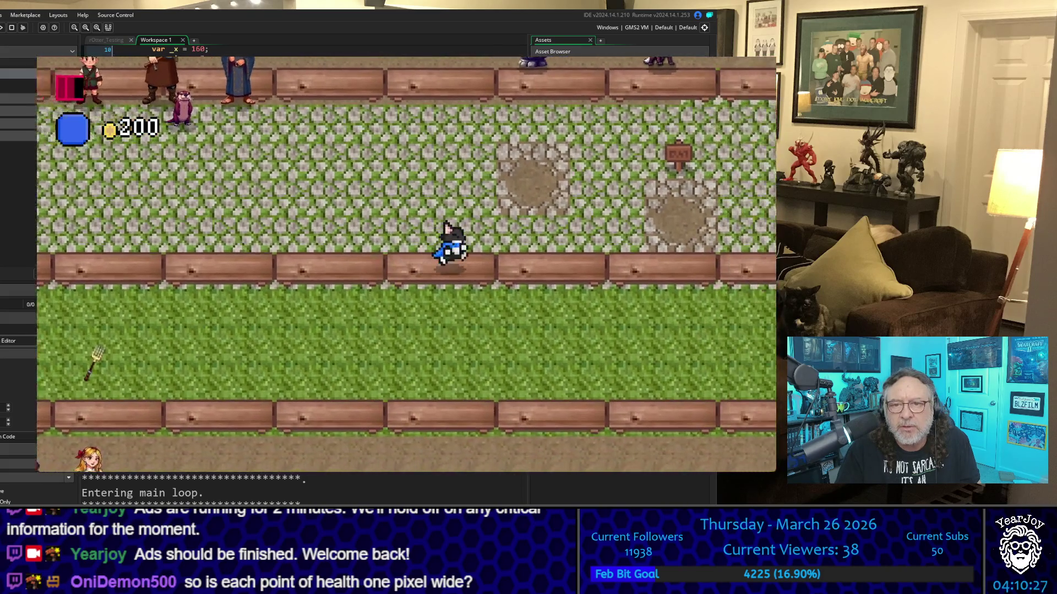
key(Left)
key(Up)
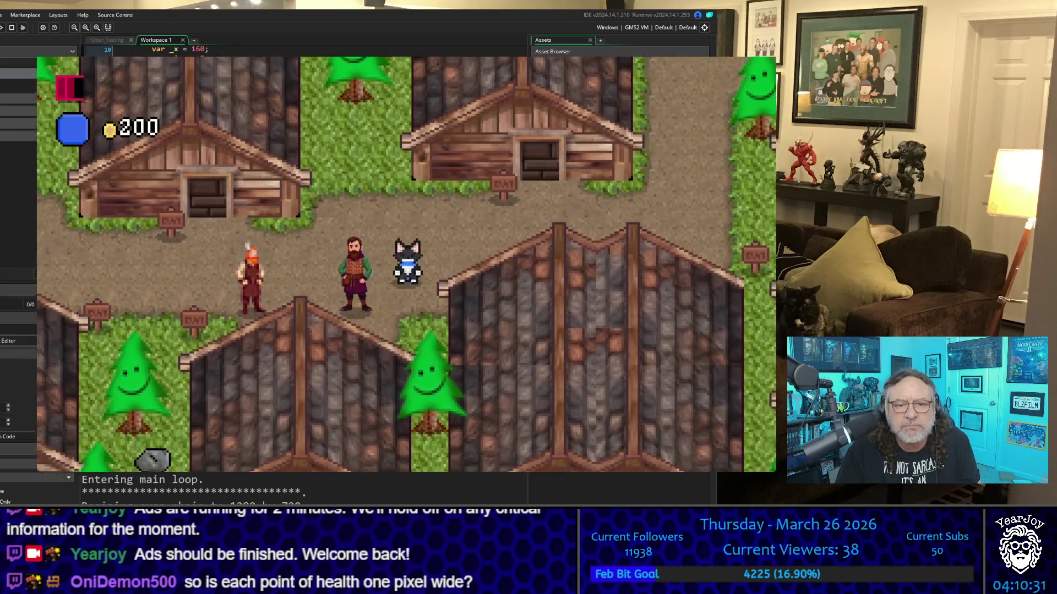
key(Left)
key(Down)
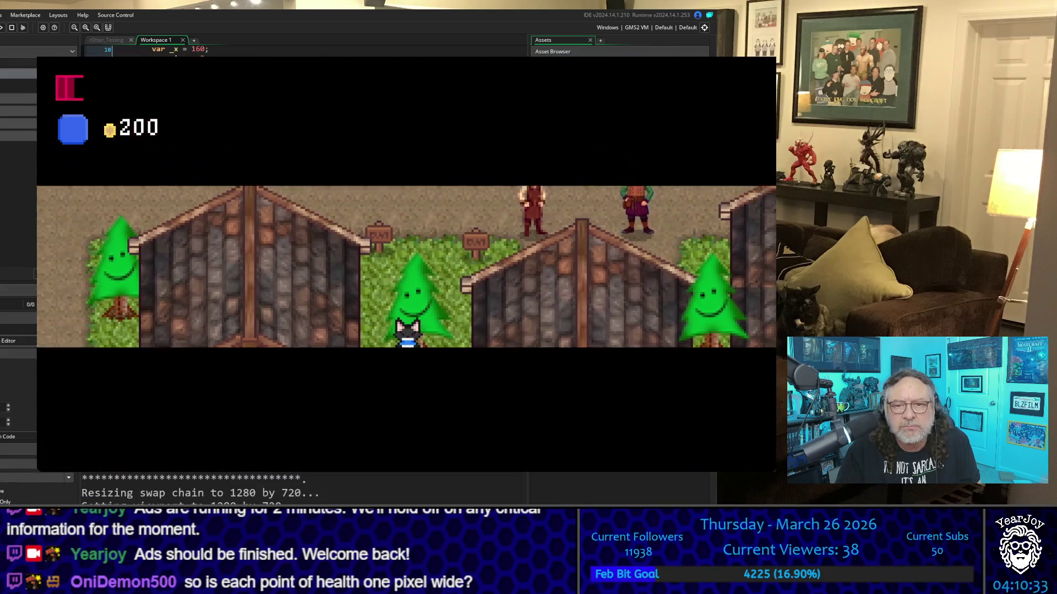
key(Down)
key(Right)
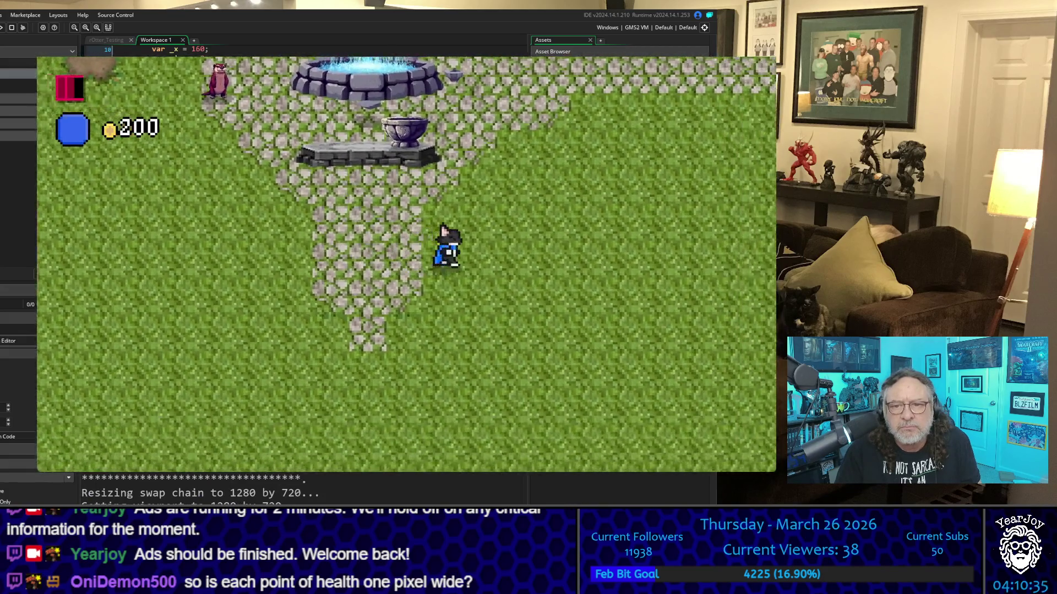
key(Right)
key(Up)
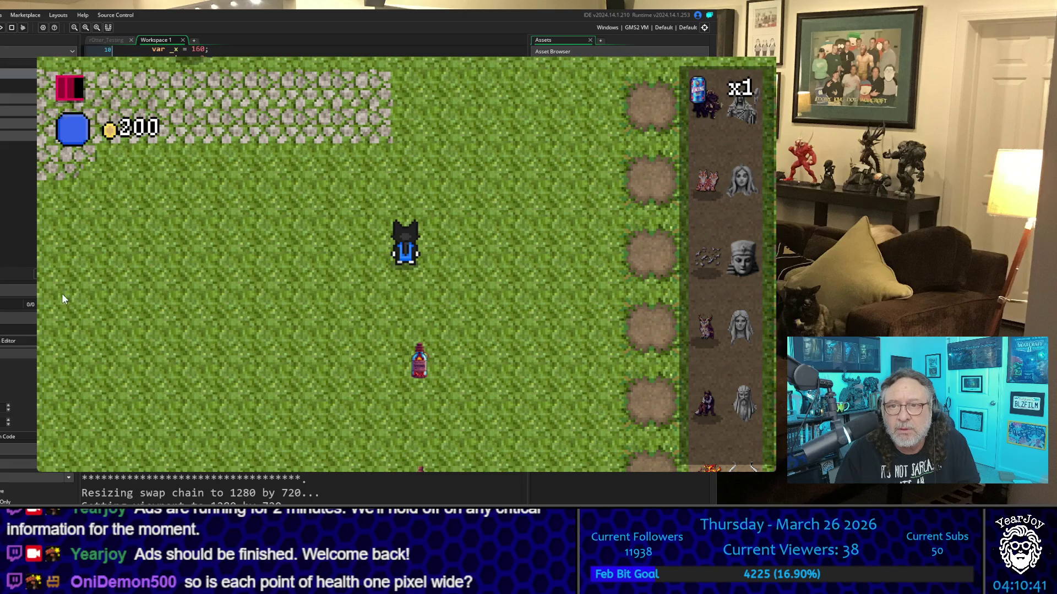
Drink the VikingSoda from the inventory to refill health, then walk toward the villagers
click(698, 132)
key(Return)
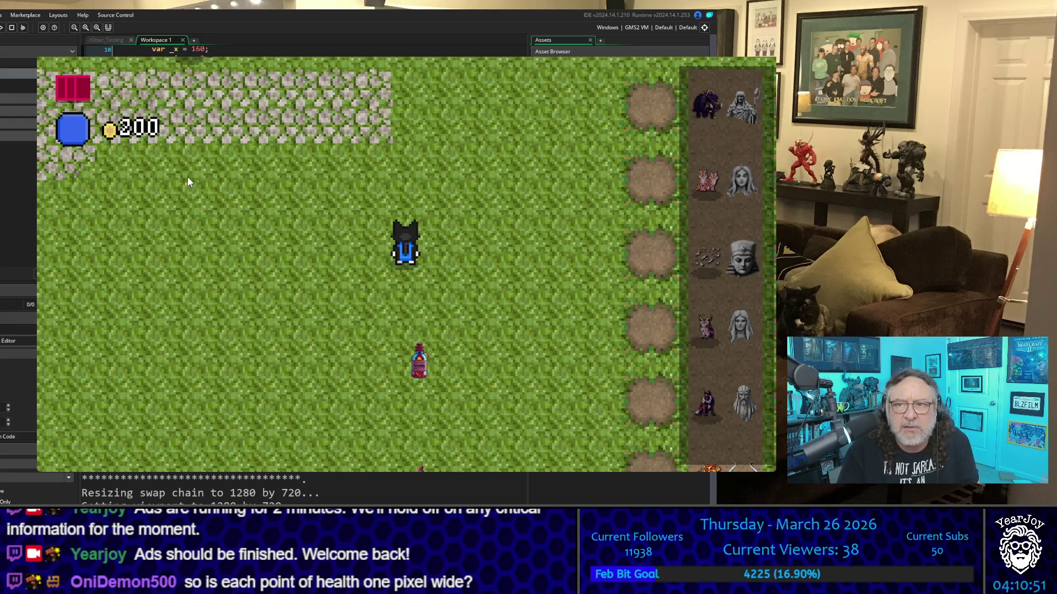
key(a)
key(w)
key(s)
key(a)
key(a)
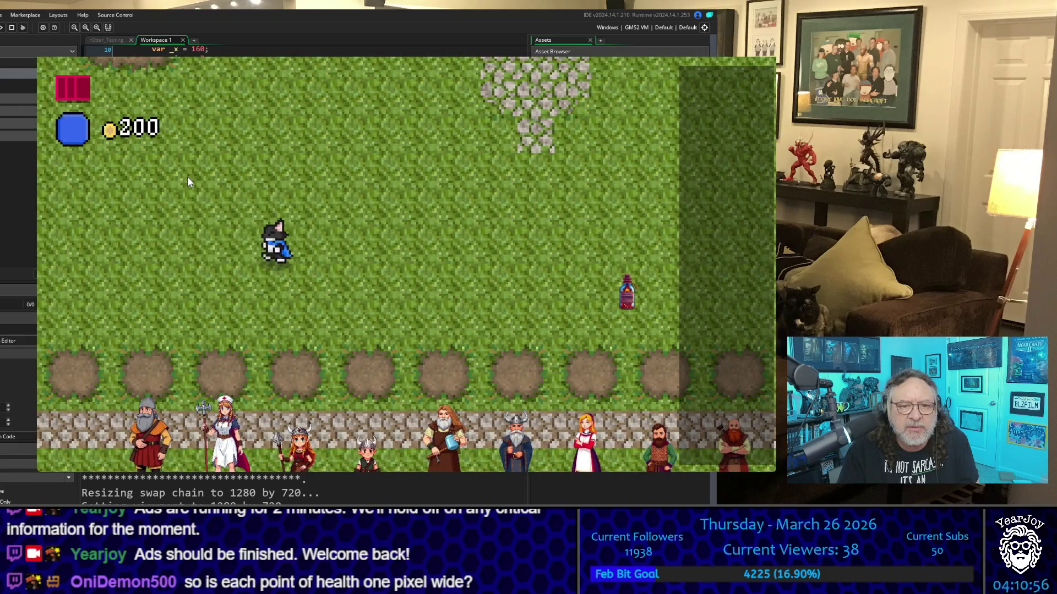
Walk into the forest and up the path to the cave entrance, then back down
key(s)
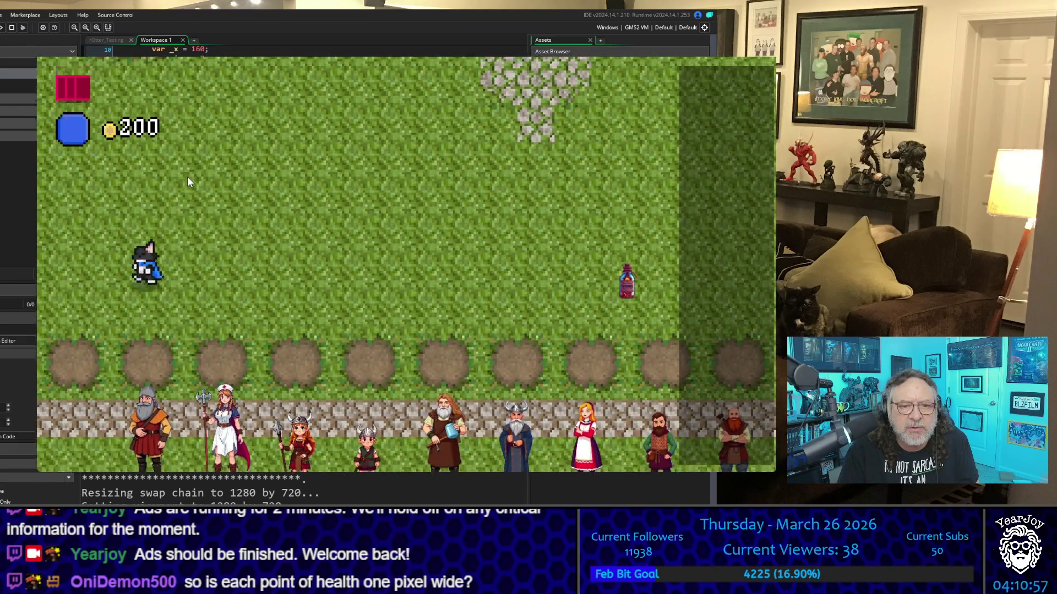
key(a)
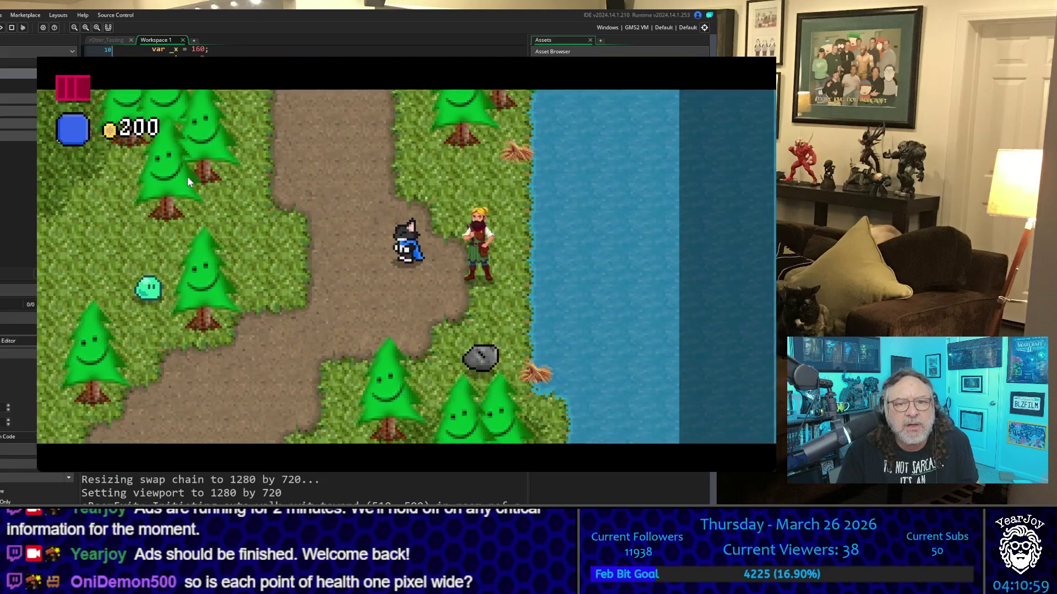
key(w)
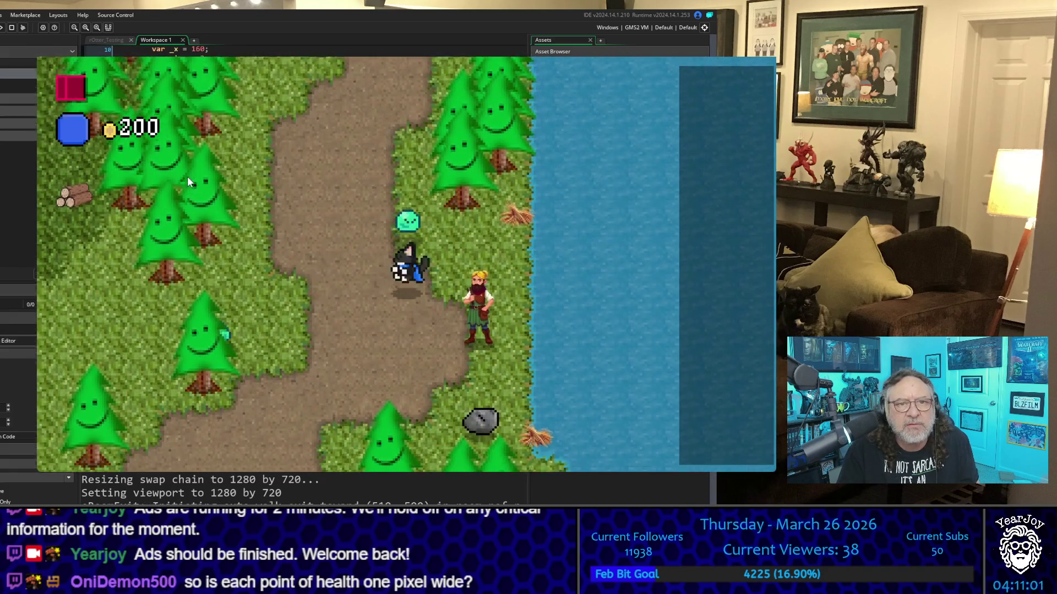
key(s)
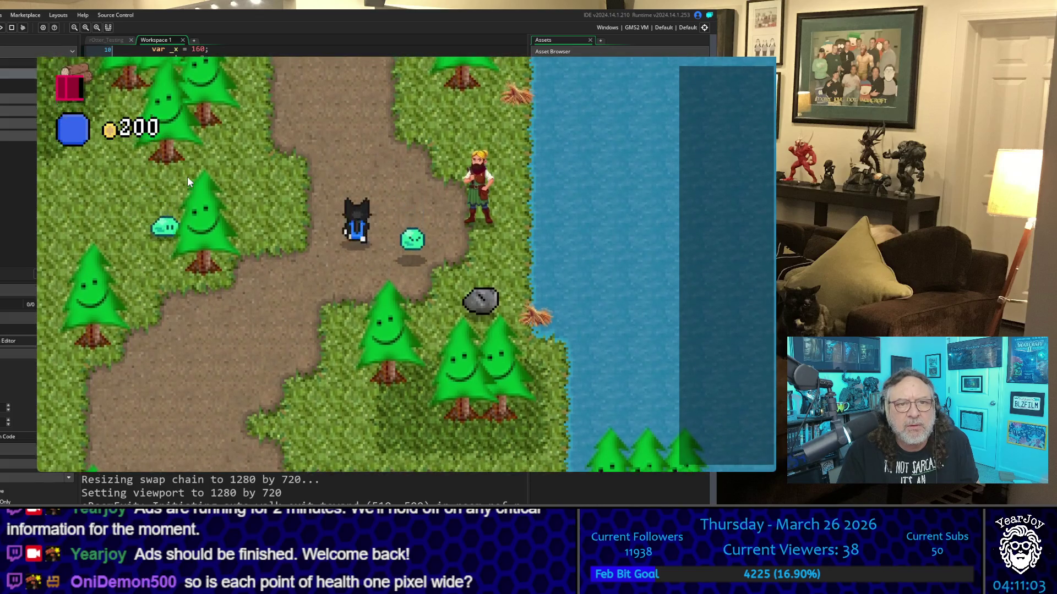
key(w)
key(d)
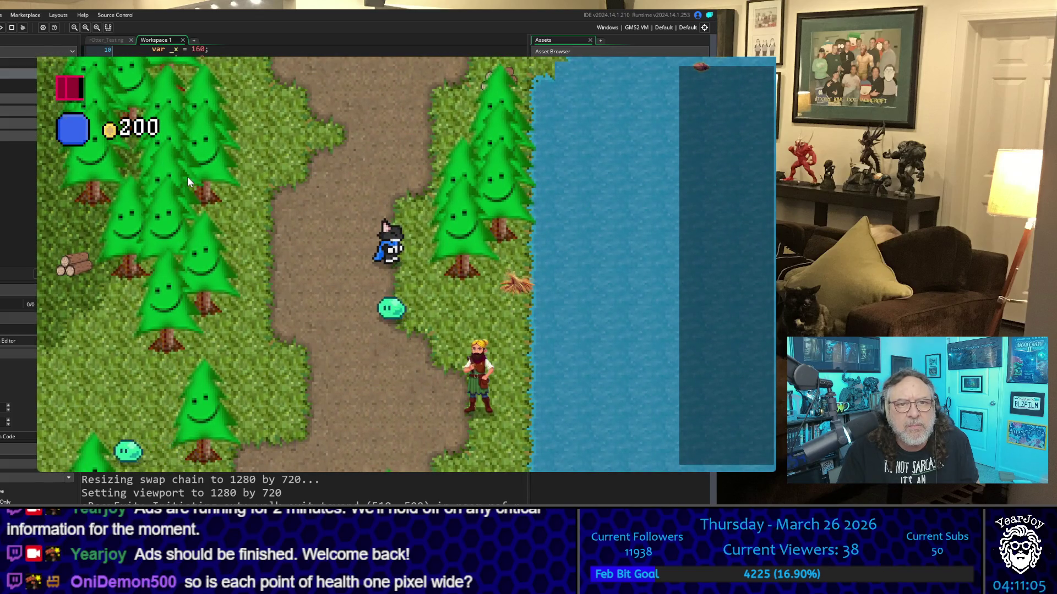
key(w)
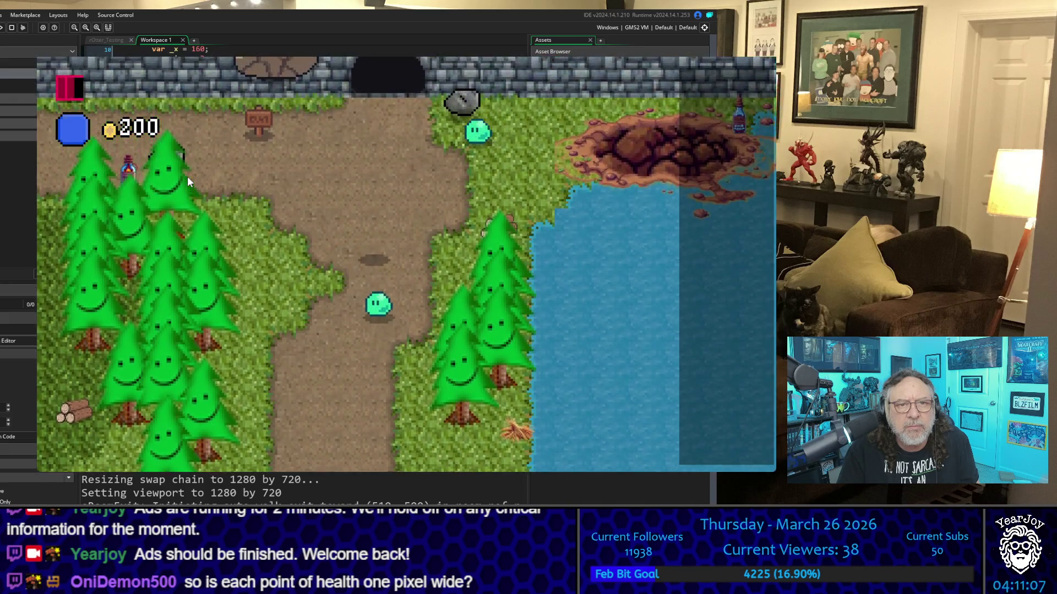
key(s)
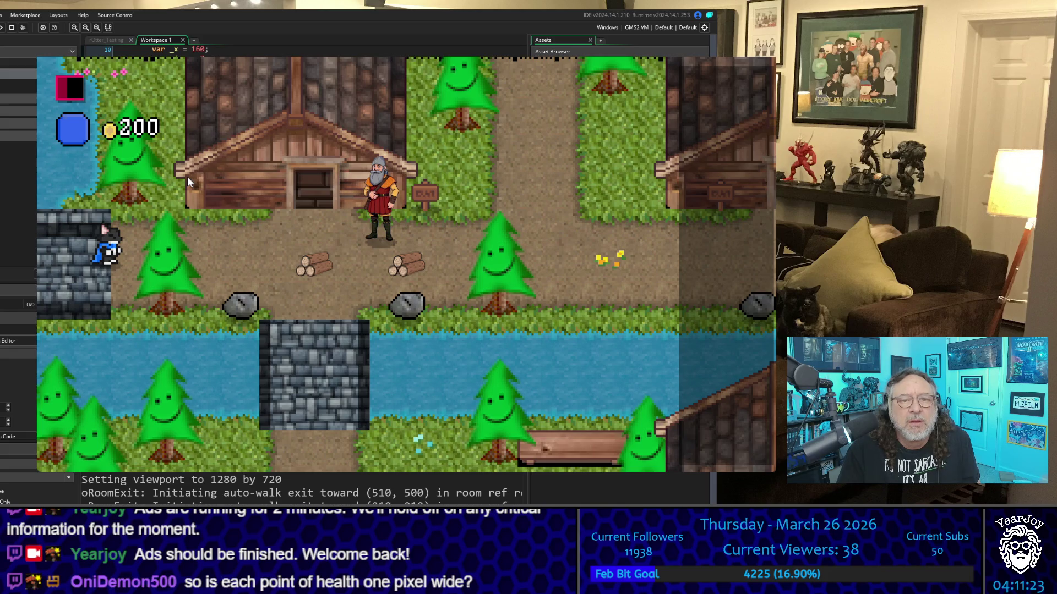
Walk south to the cobblestone area, drink the VikingSoda to refill health, and stop the game
key(Right)
key(Down)
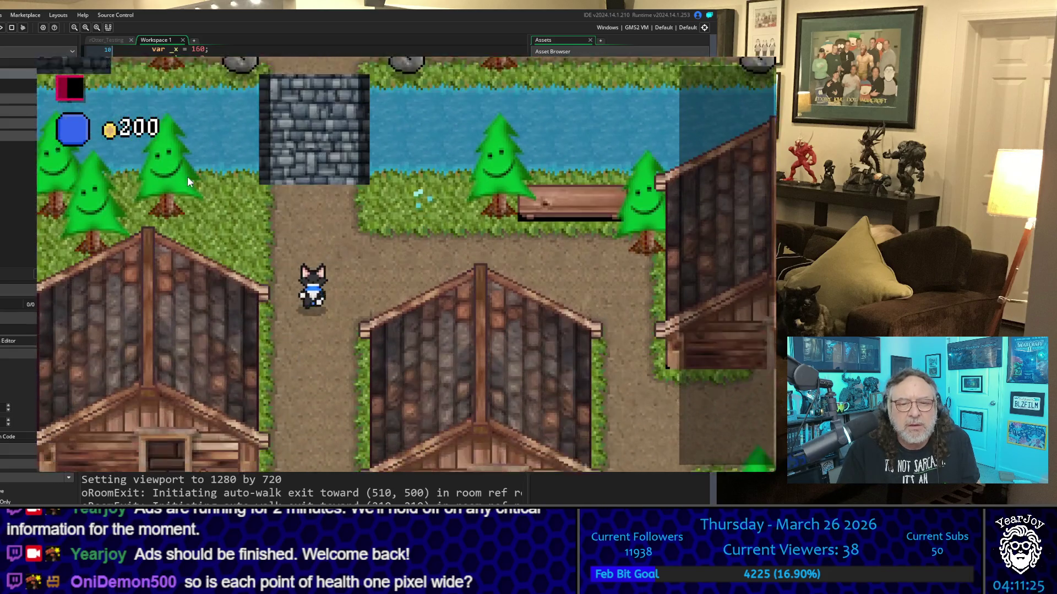
key(Left)
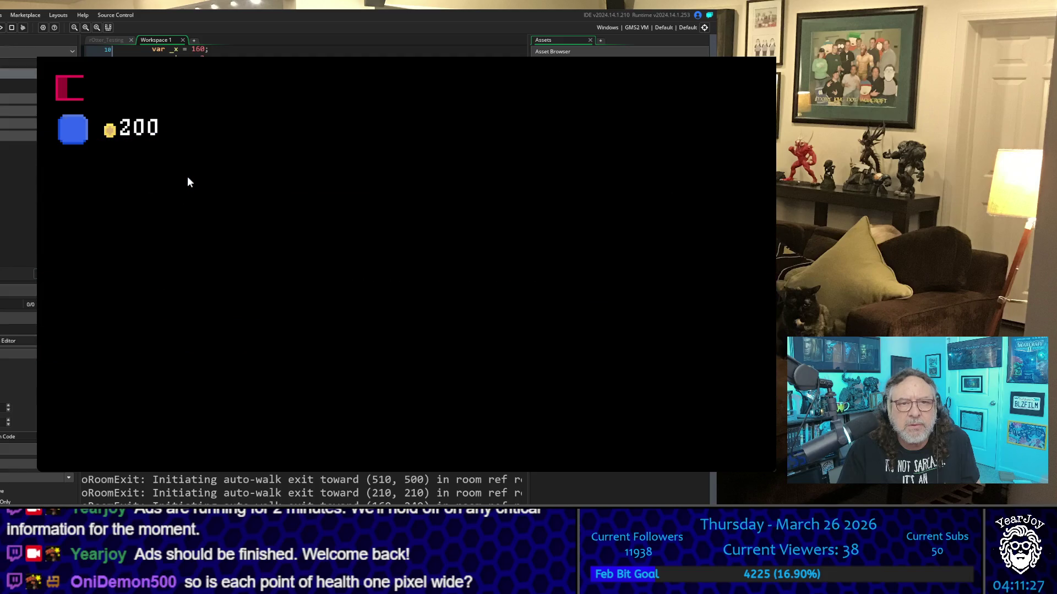
key(Down)
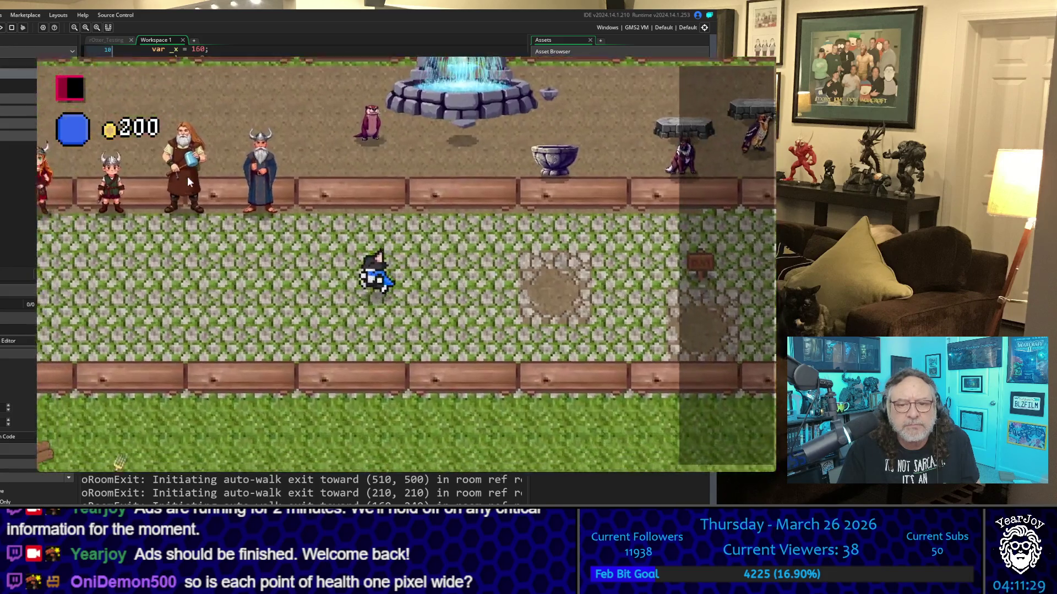
key(Down)
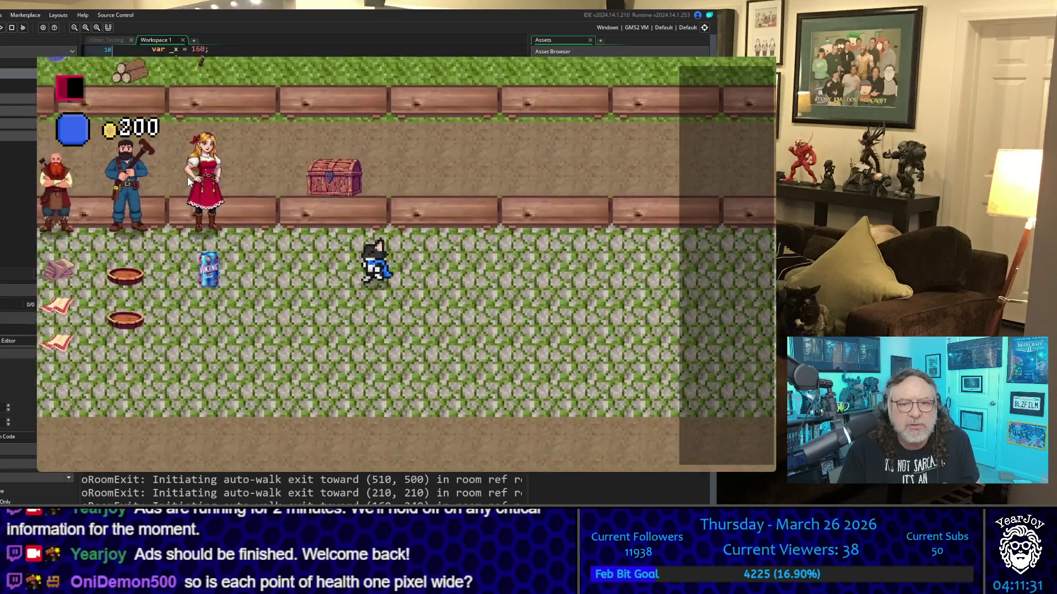
key(Left)
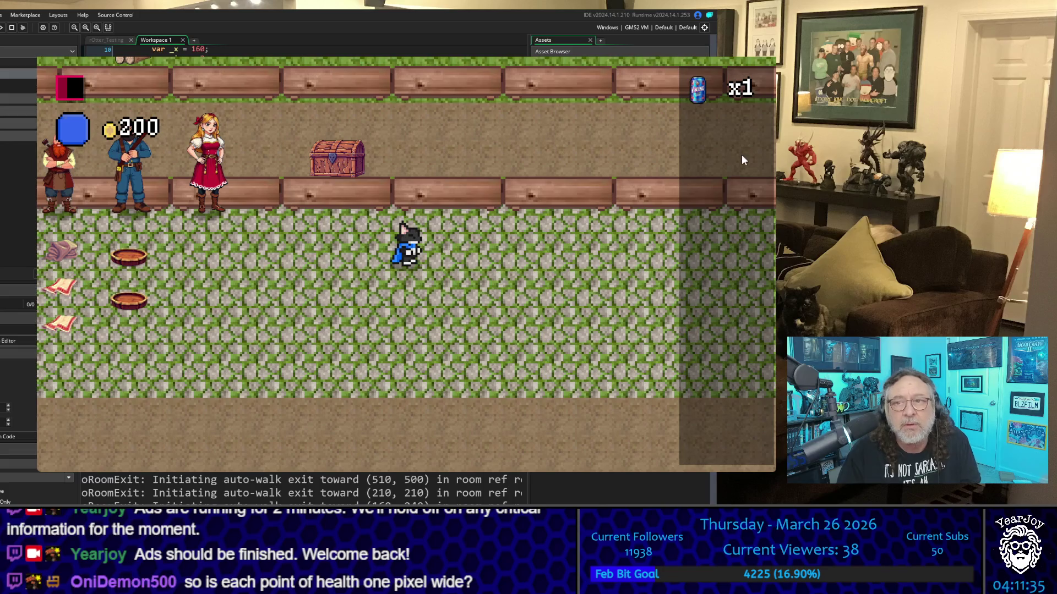
click(698, 131)
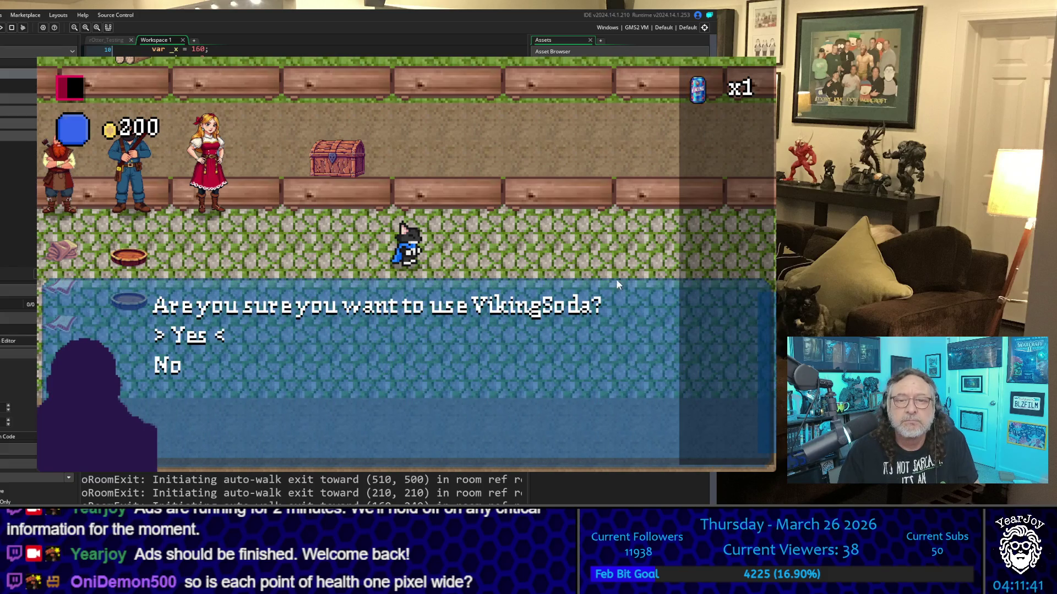
key(Return)
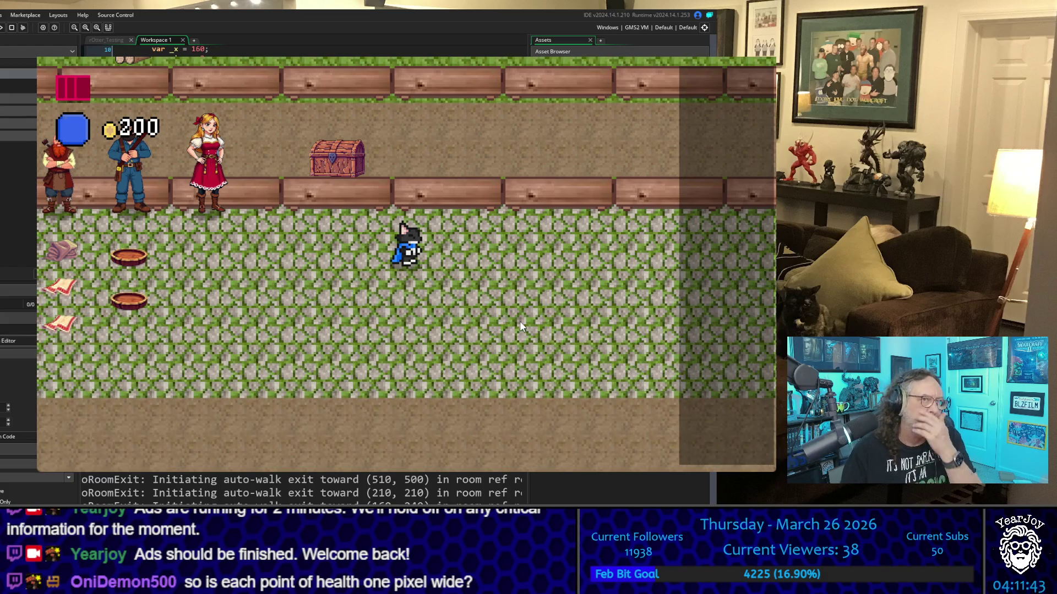
click(763, 57)
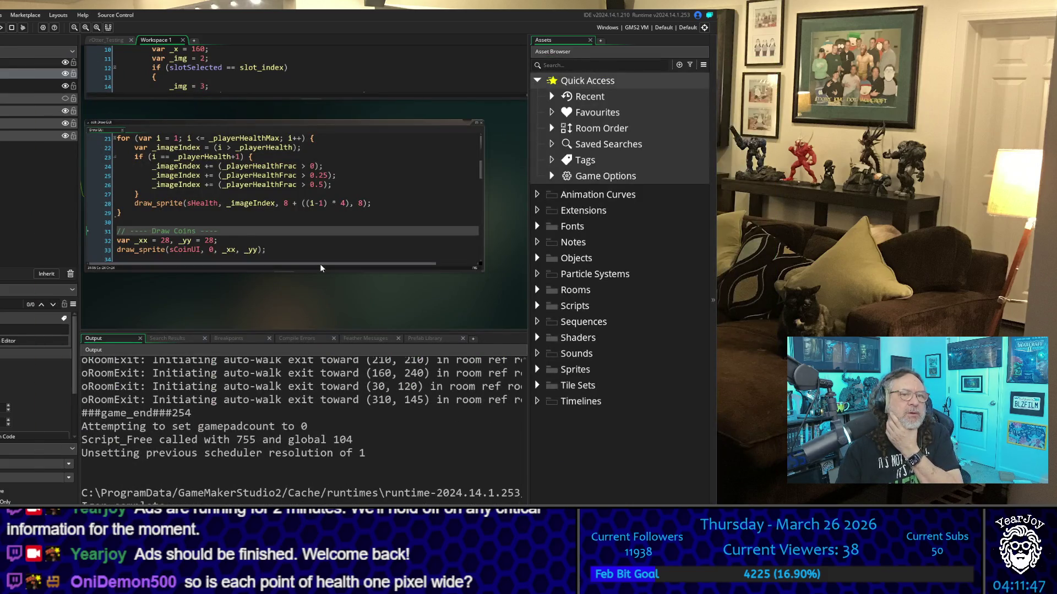
Change the health icon spacing in draw_sprite from 12 to 4
scroll(320, 267, up, 2)
scroll(319, 263, down, 2)
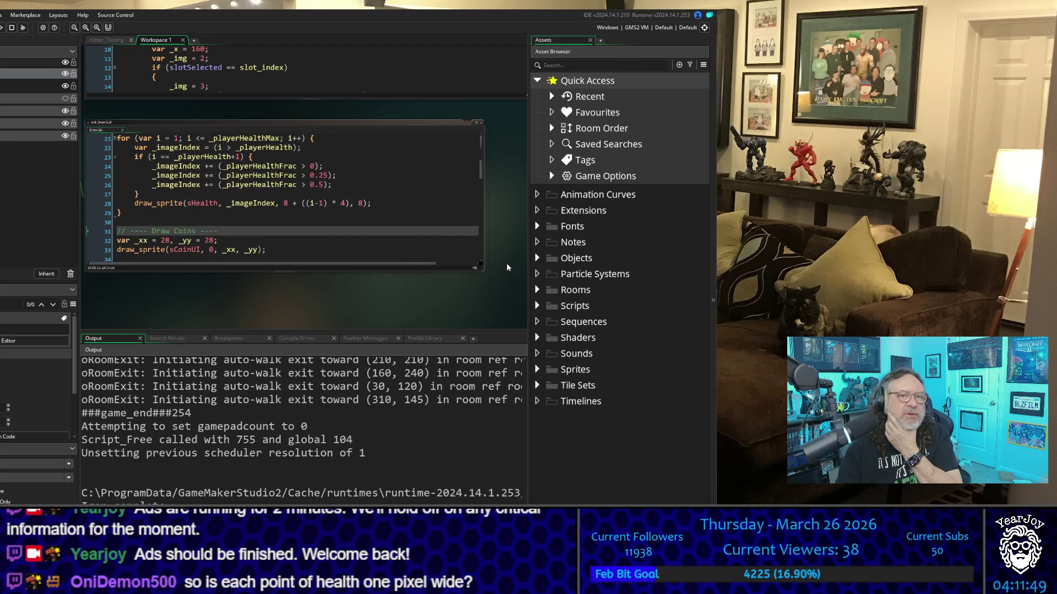
scroll(507, 264, up, 4)
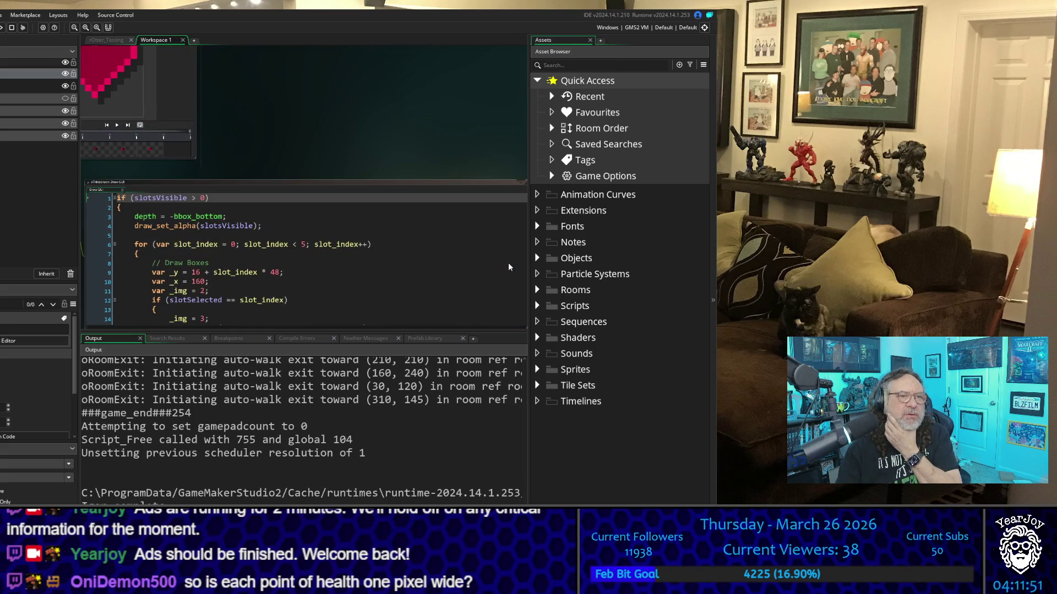
scroll(508, 262, down, 4)
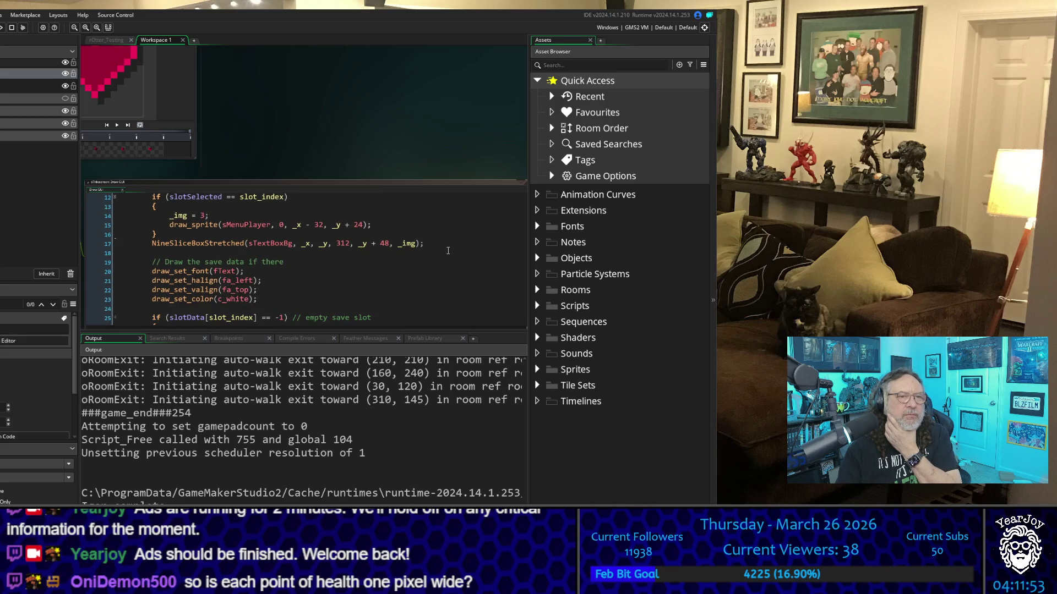
scroll(448, 250, down, 10)
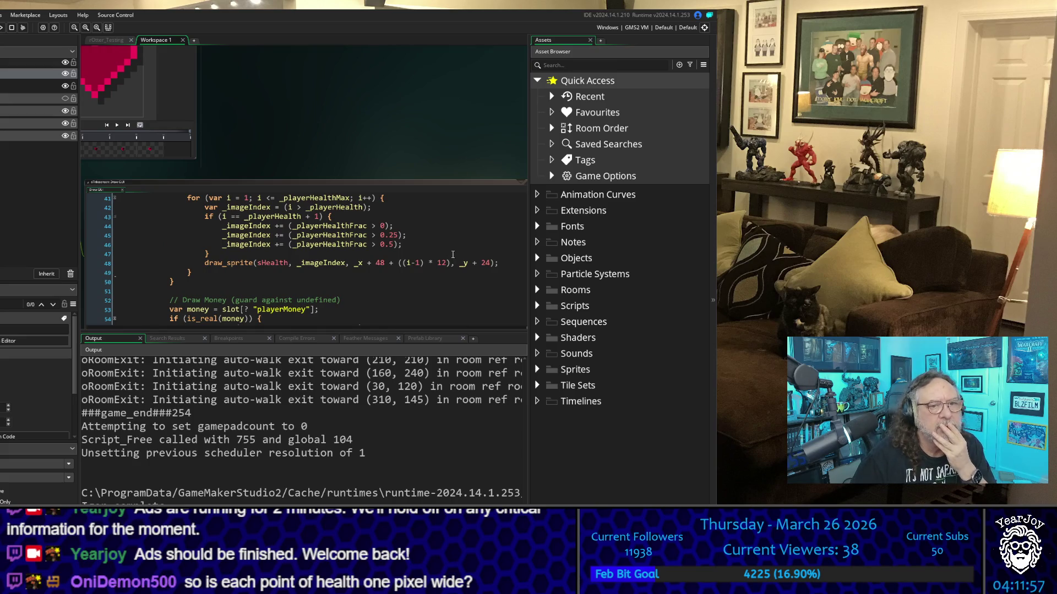
scroll(434, 121, down, 3)
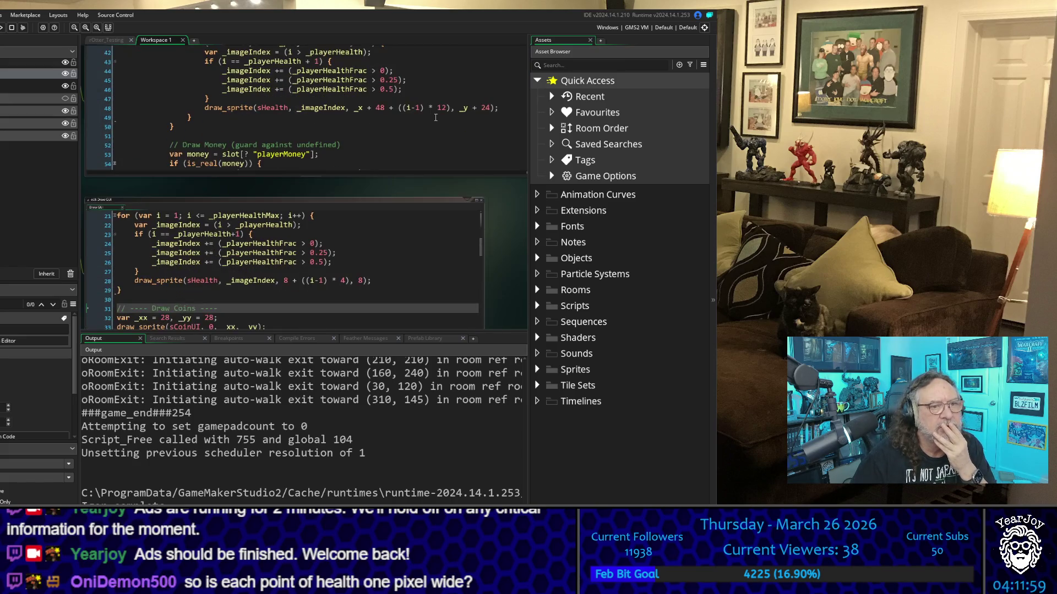
scroll(438, 117, up, 2)
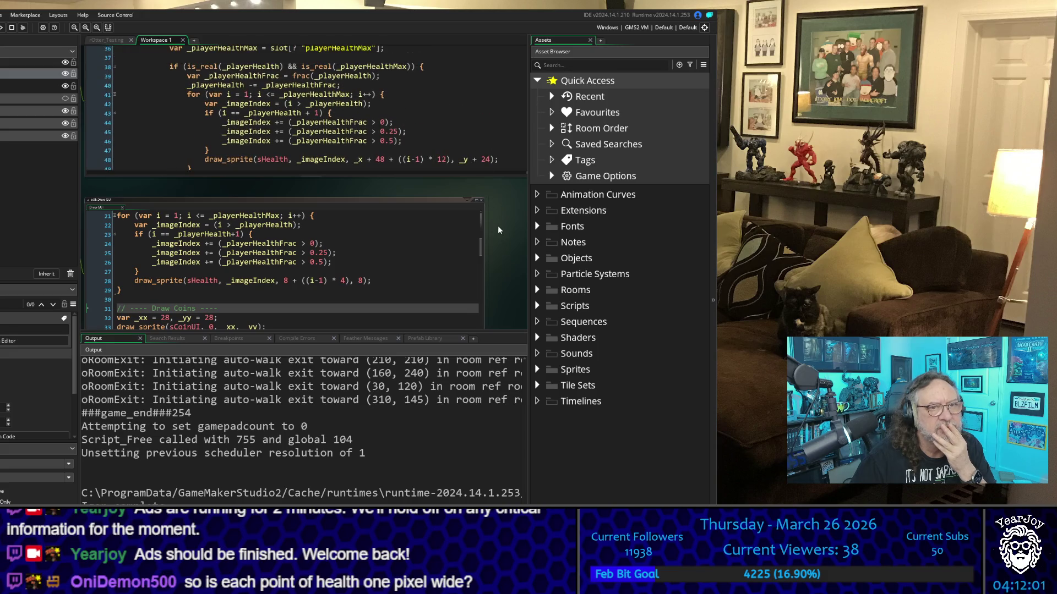
scroll(499, 229, up, 3)
double_click(446, 290)
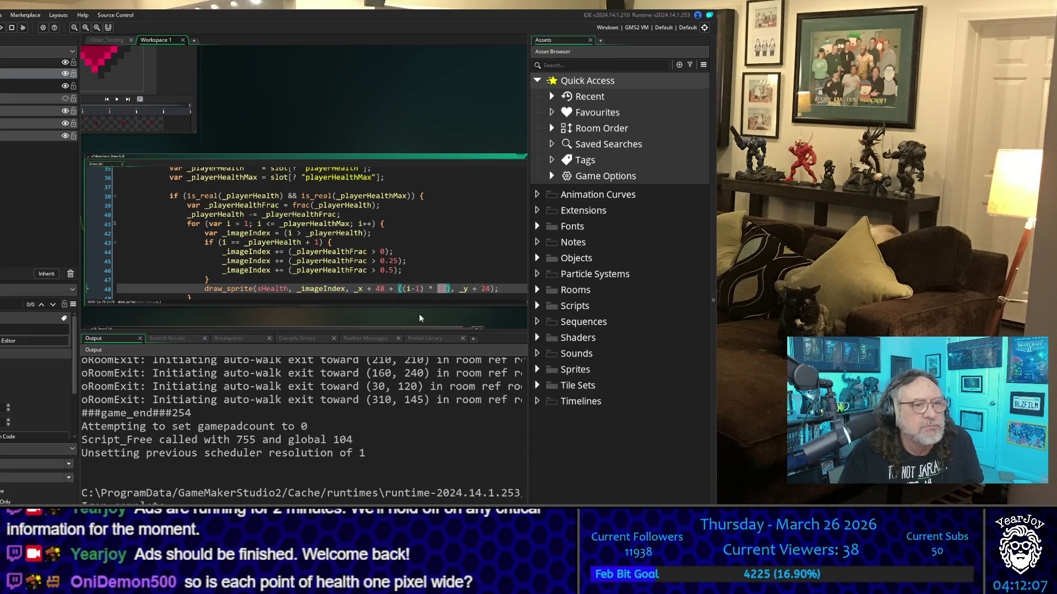
text(4)
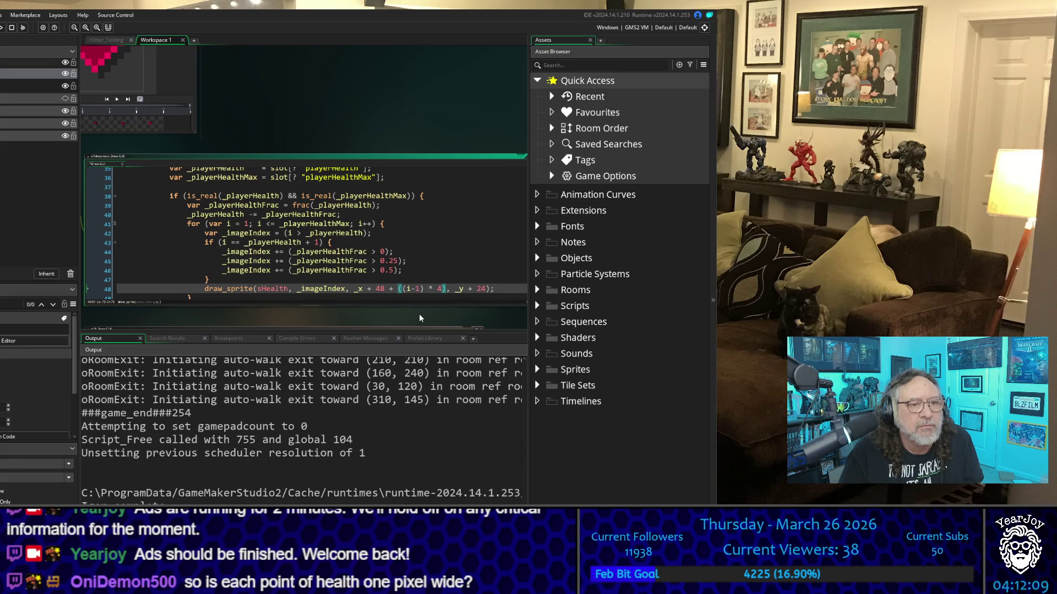
Bring the sHealth sprite editor back into view
click(314, 106)
scroll(288, 119, up, 5)
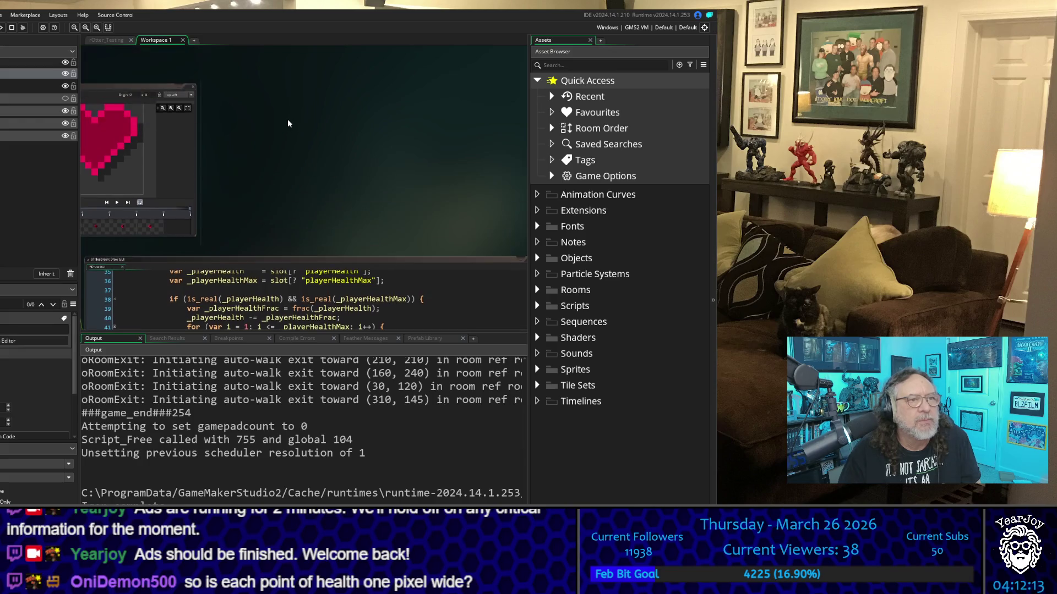
scroll(279, 196, down, 1)
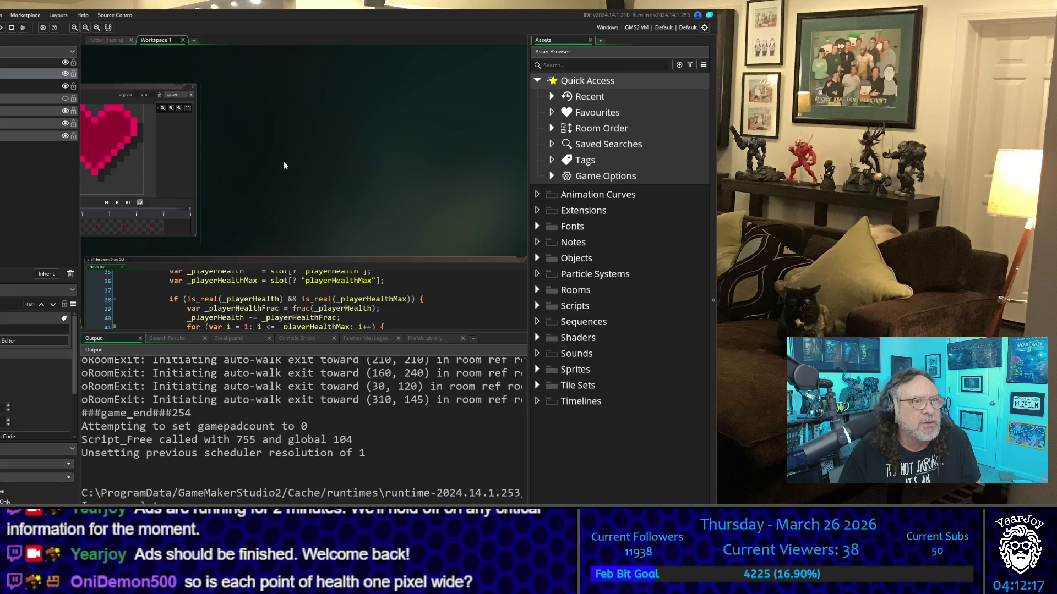
scroll(283, 165, up, 1)
mouse_move(124, 302)
mouse_down()
mouse_move(142, 289)
mouse_move(374, 283)
mouse_up()
Open sHealth for pixel editing and erase frame 1's left border column and bottom-left pixel
click(242, 111)
click(244, 113)
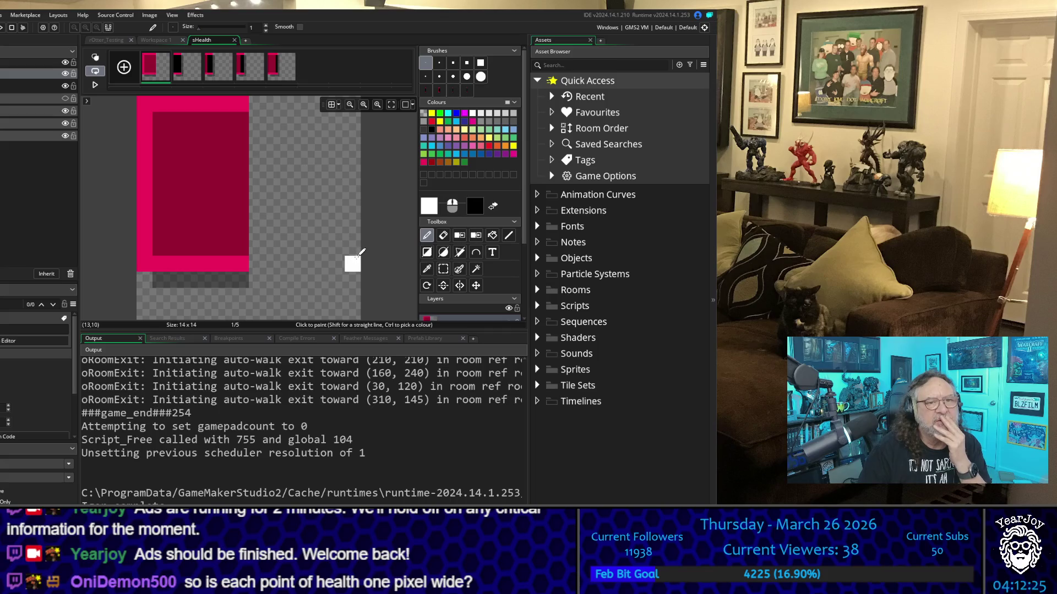
click(443, 235)
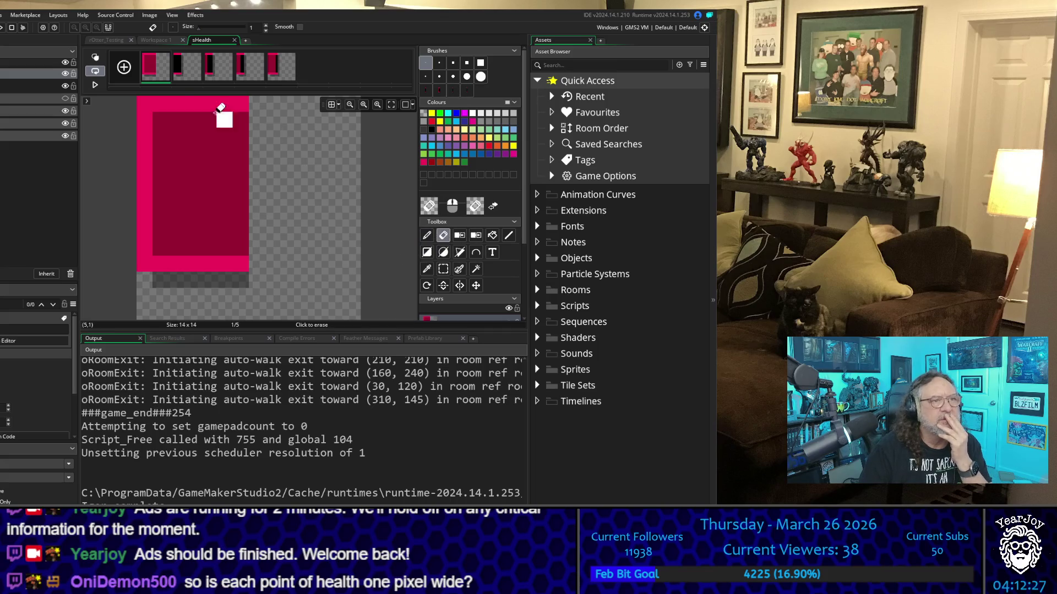
drag(152, 102, 156, 264)
click(158, 278)
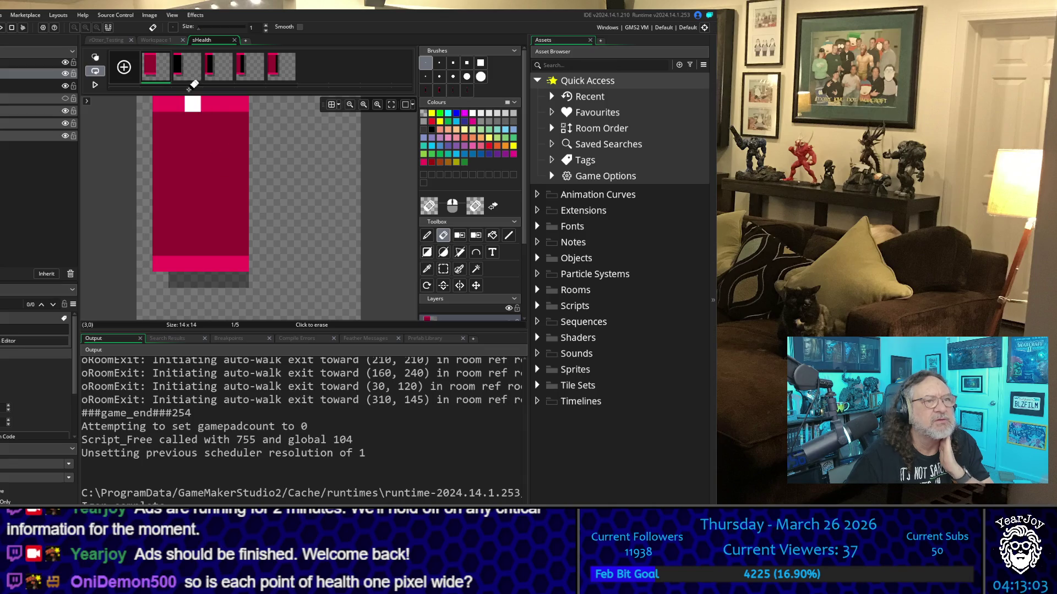
click(184, 61)
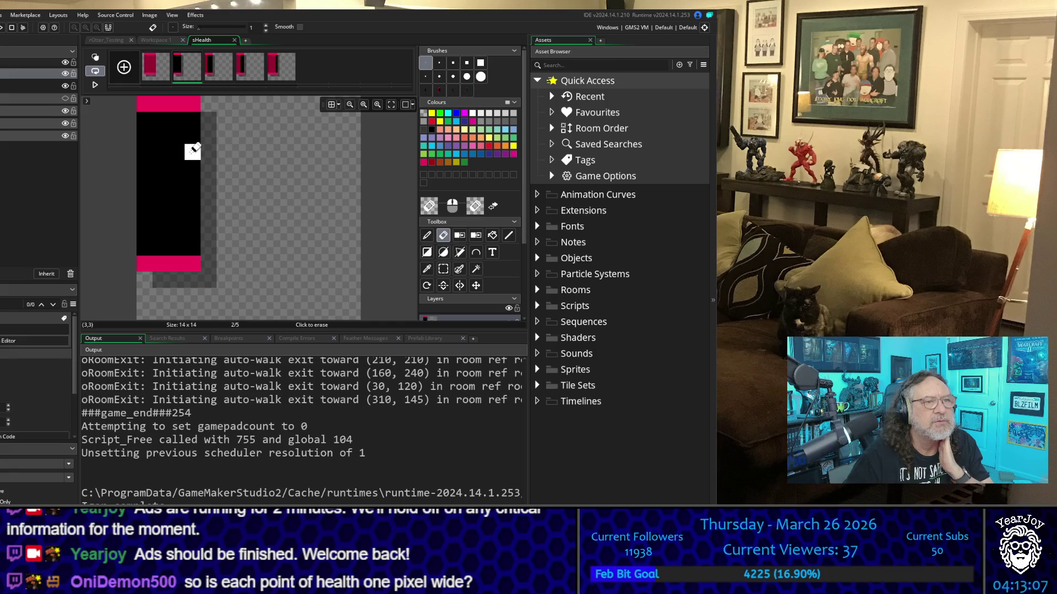
On frame 1, erase the bar's right column and restamp the selected pink bar
click(156, 65)
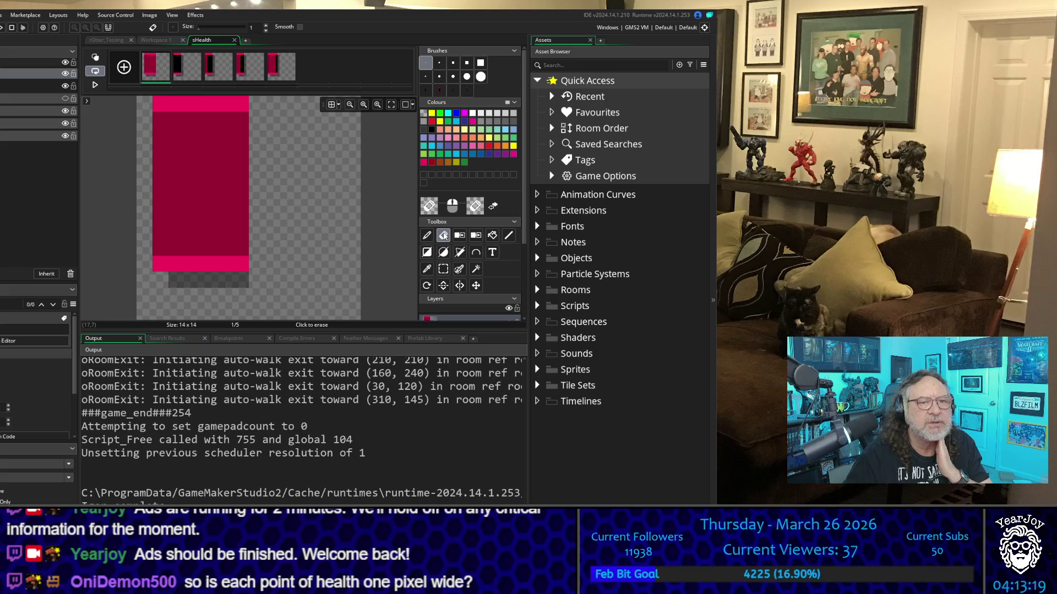
drag(242, 105, 245, 278)
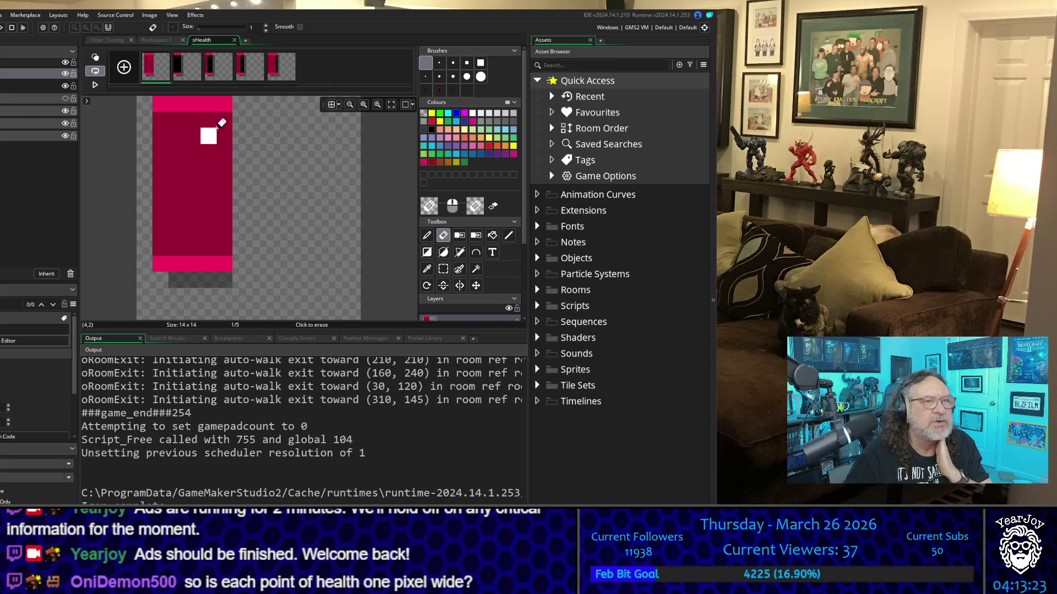
drag(225, 102, 229, 277)
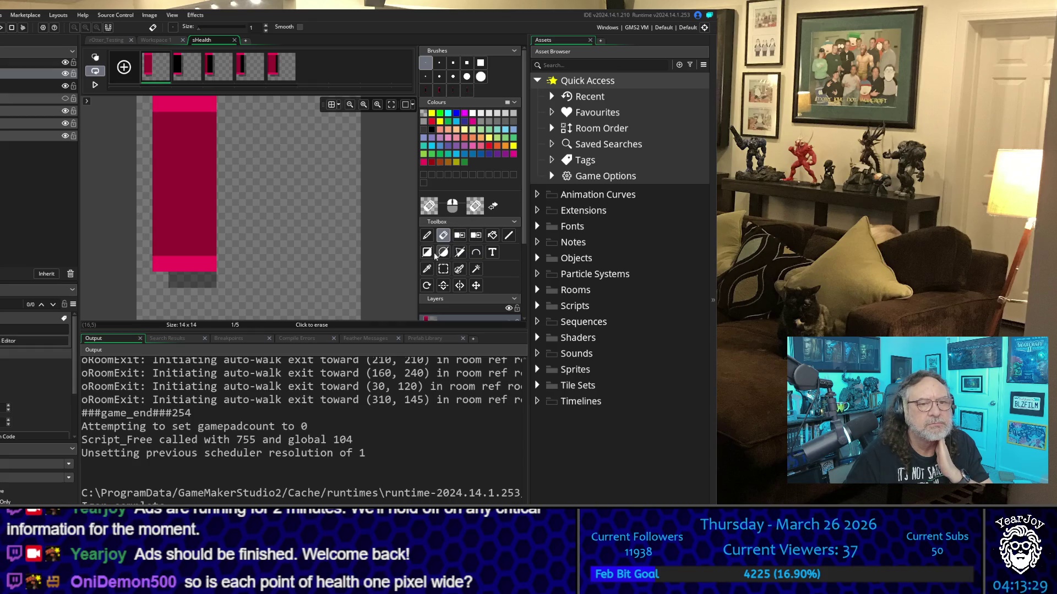
click(443, 268)
mouse_move(158, 103)
mouse_down()
mouse_move(230, 207)
mouse_move(281, 210)
mouse_move(292, 282)
mouse_move(358, 329)
mouse_up()
click(426, 235)
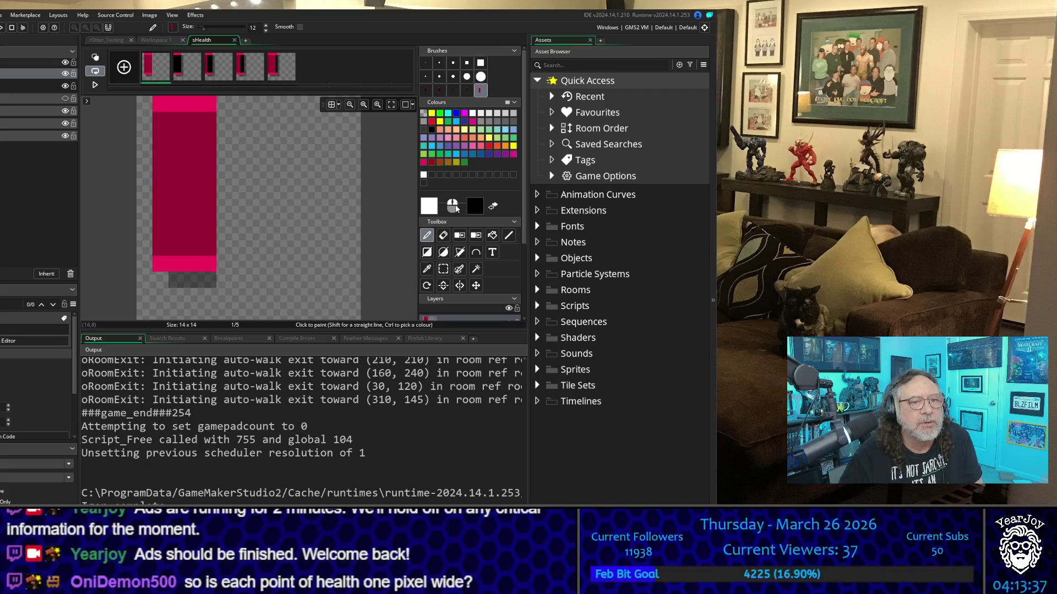
click(443, 236)
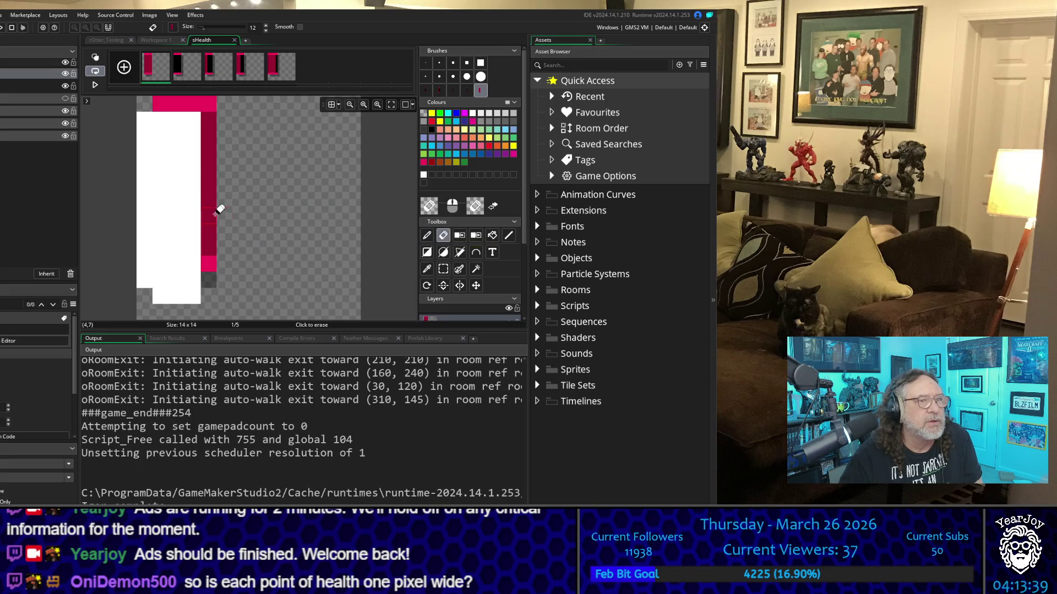
click(425, 236)
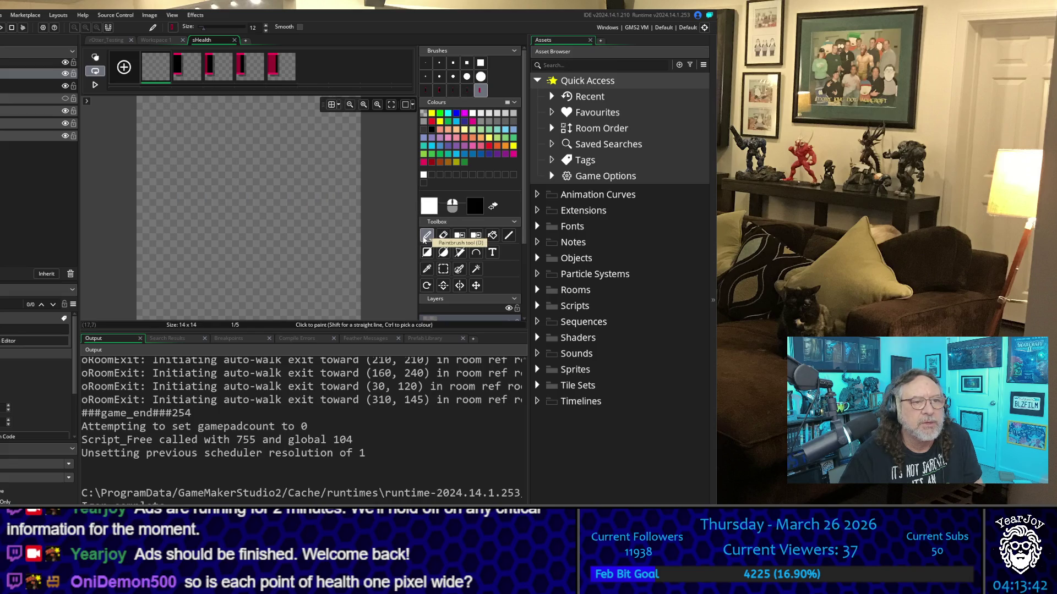
click(210, 197)
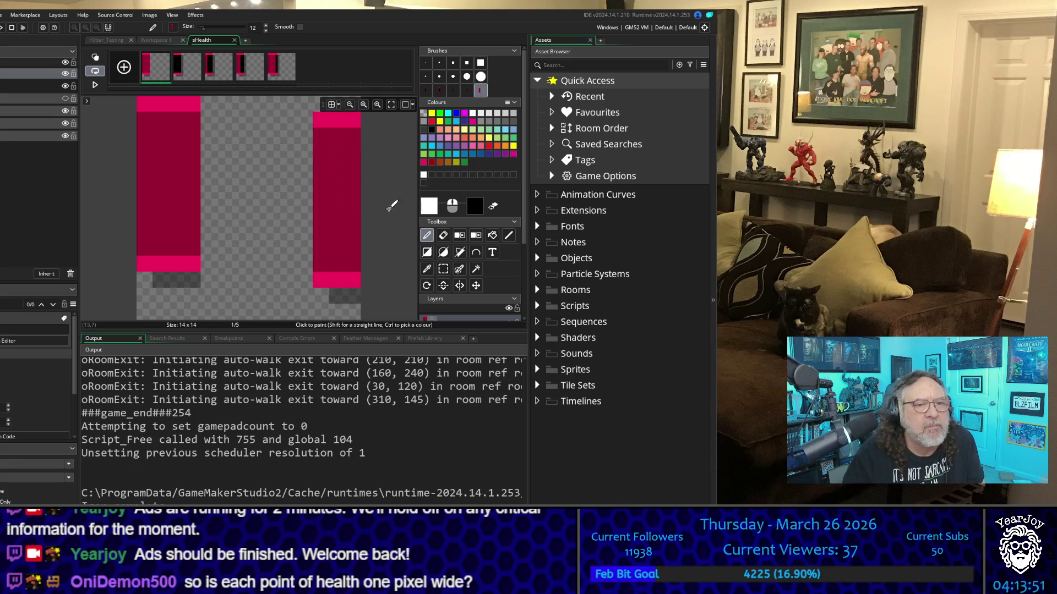
Sample the transparent shade and paint a 1-pixel shadow line down the bar's right side
click(427, 271)
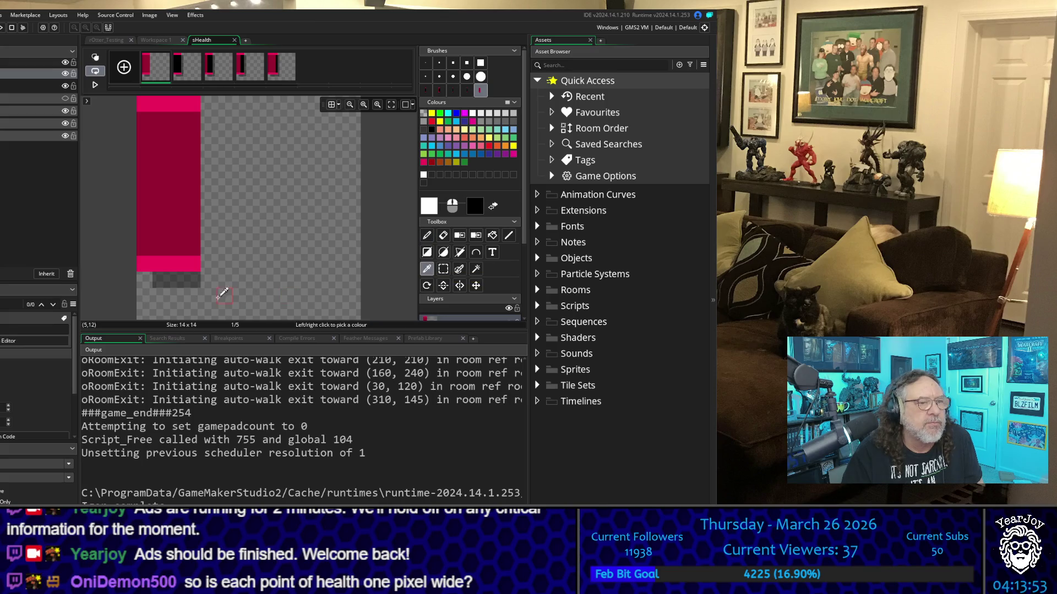
click(258, 265)
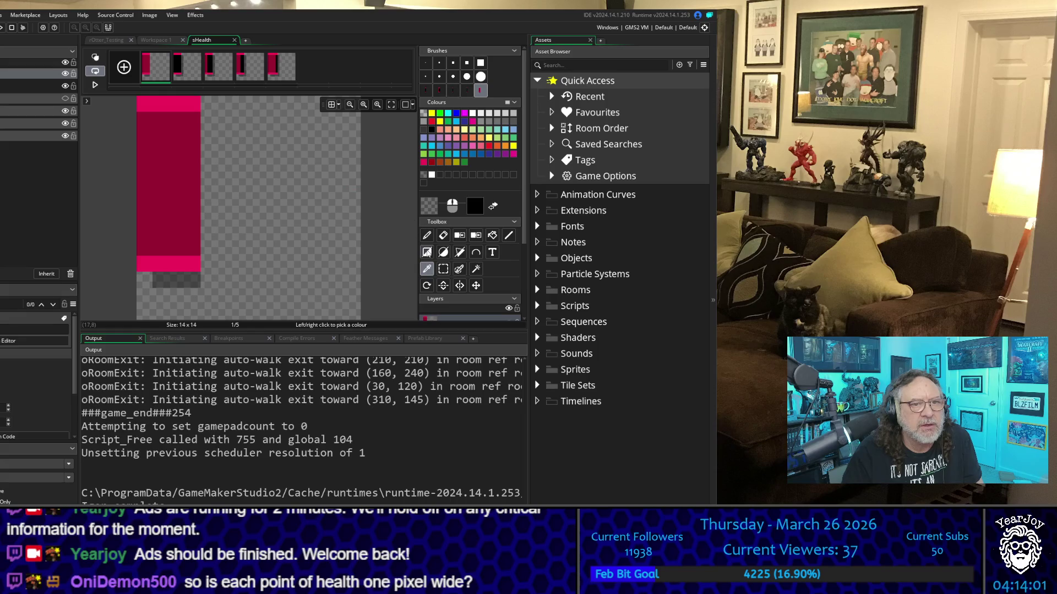
click(428, 236)
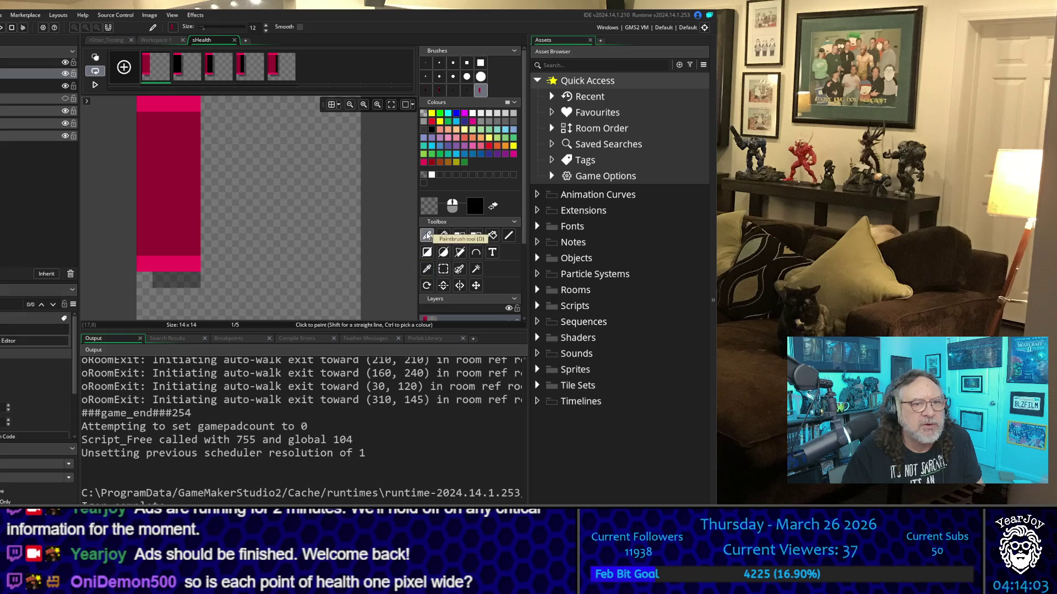
click(425, 62)
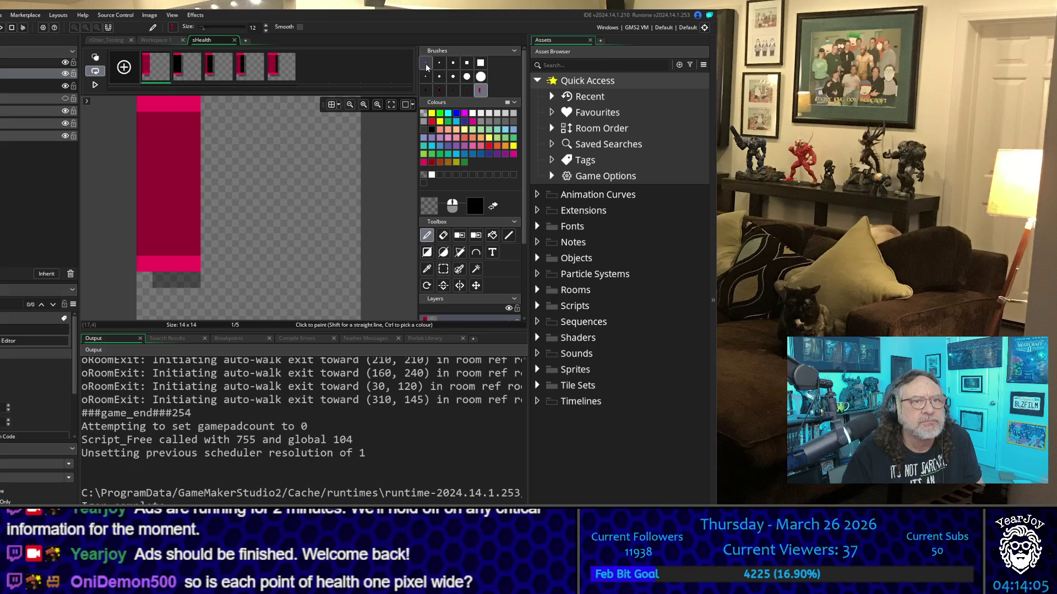
drag(208, 120, 212, 279)
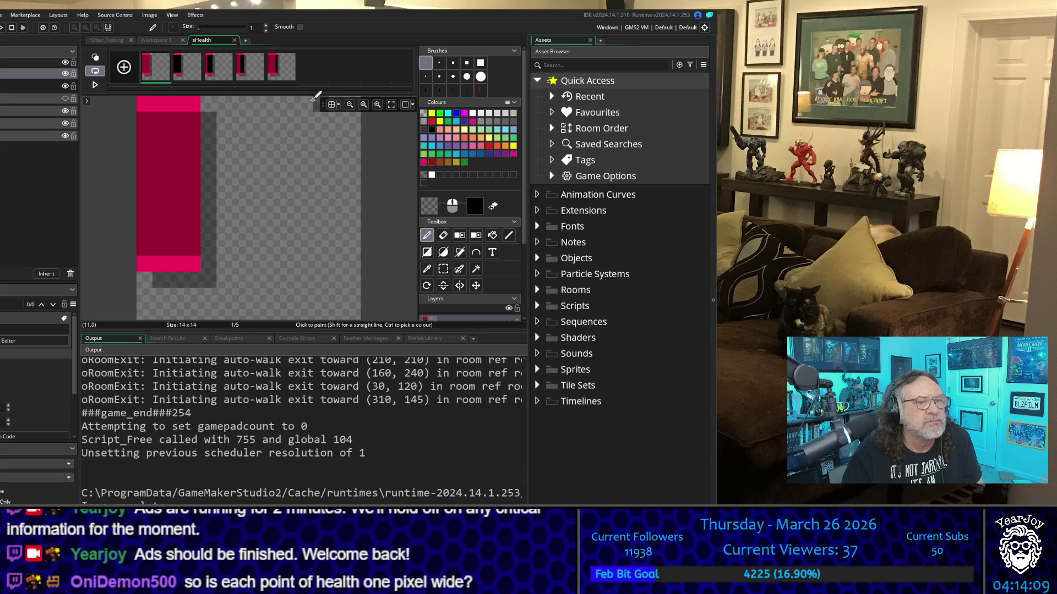
click(194, 69)
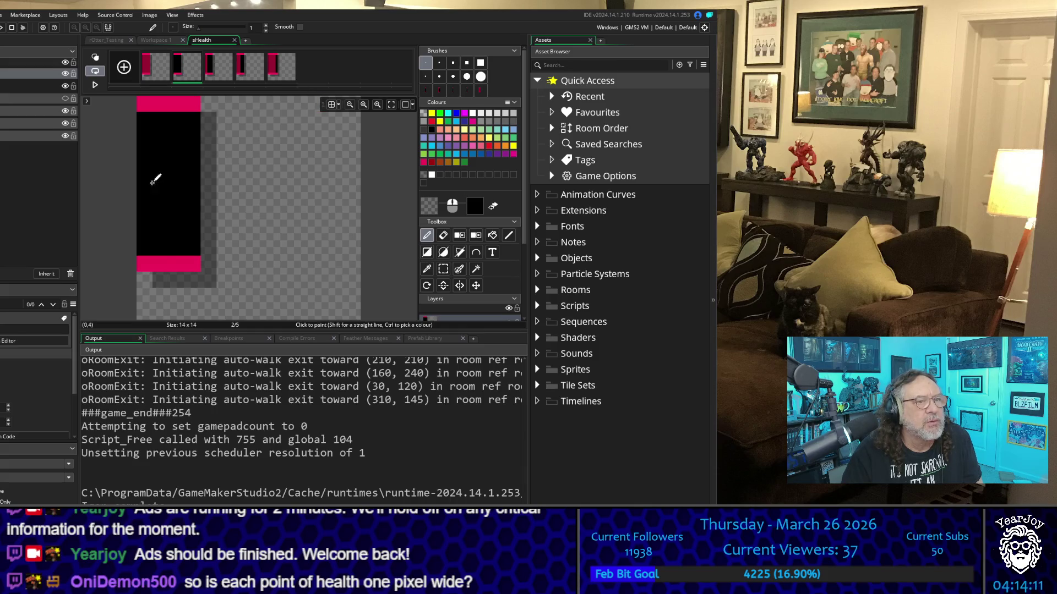
Darken frame 2's bottom pink bar, then step through the frames to frame 5
drag(165, 264, 182, 266)
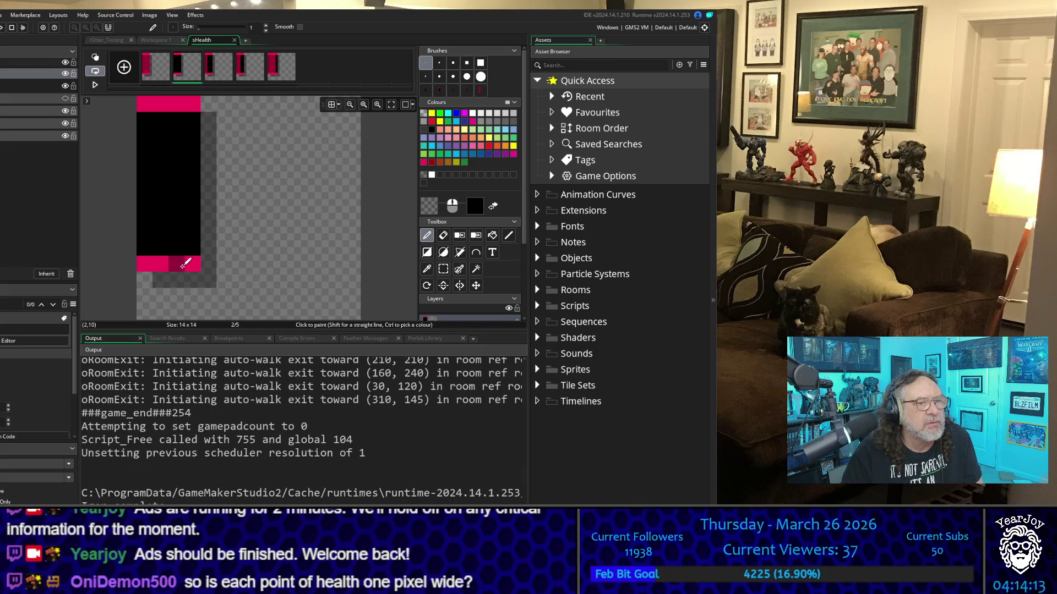
click(218, 64)
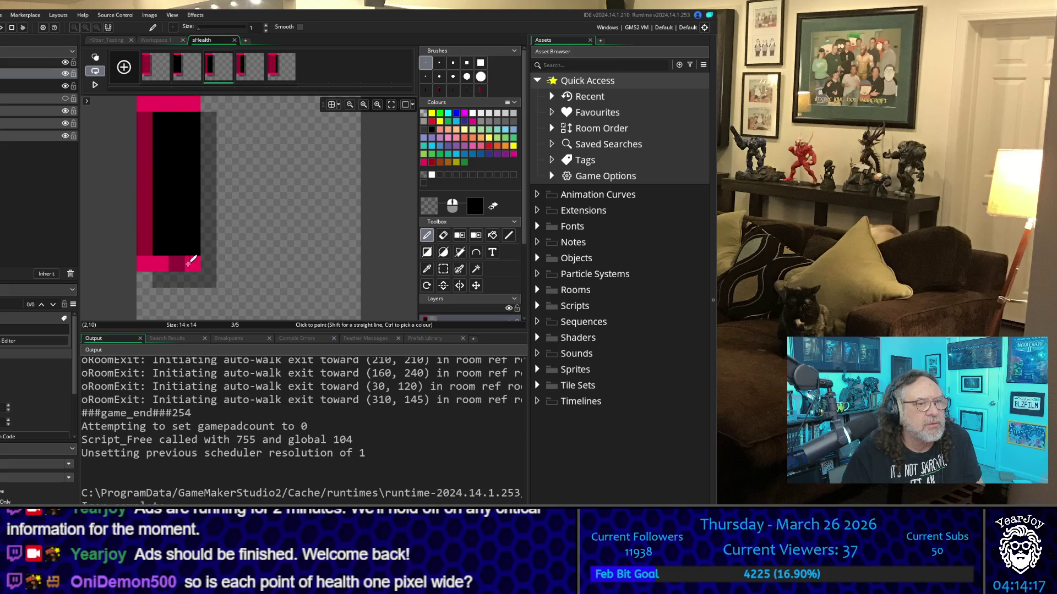
click(242, 77)
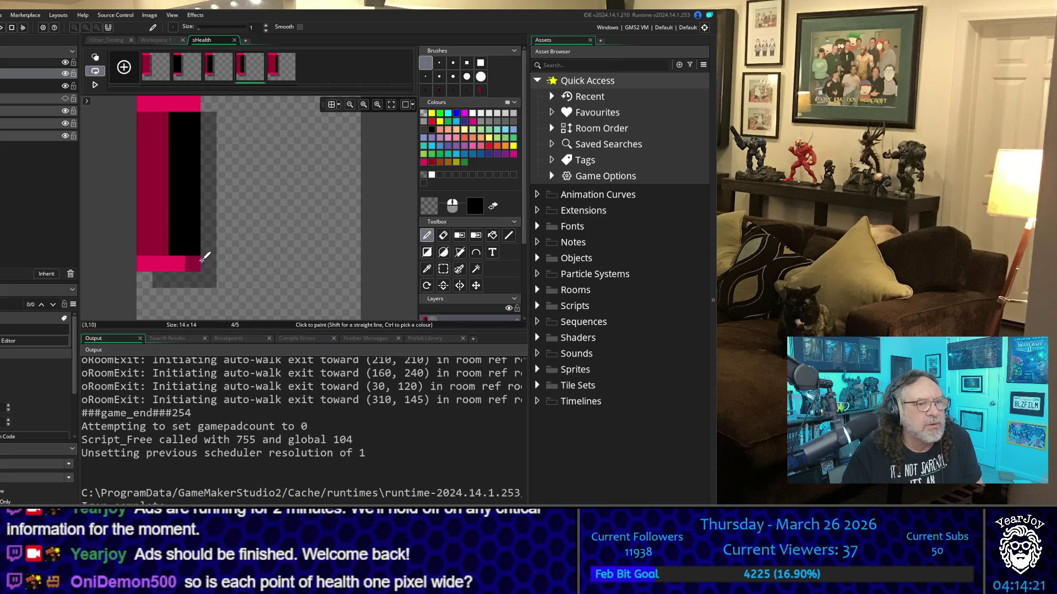
click(275, 69)
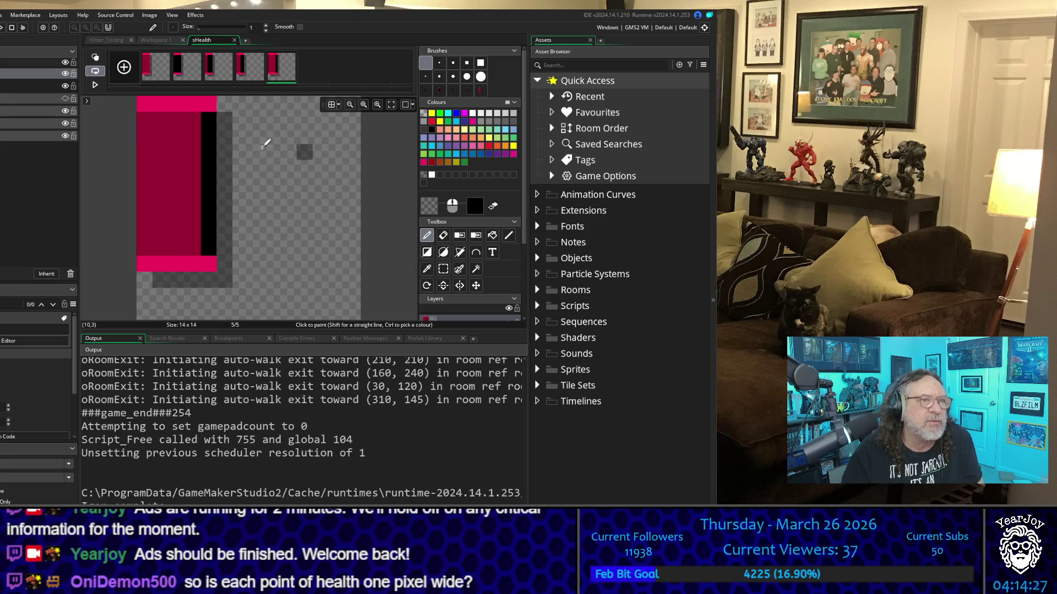
Paint a black column down frame 5 and erase the pink pixels along its right edge
click(426, 269)
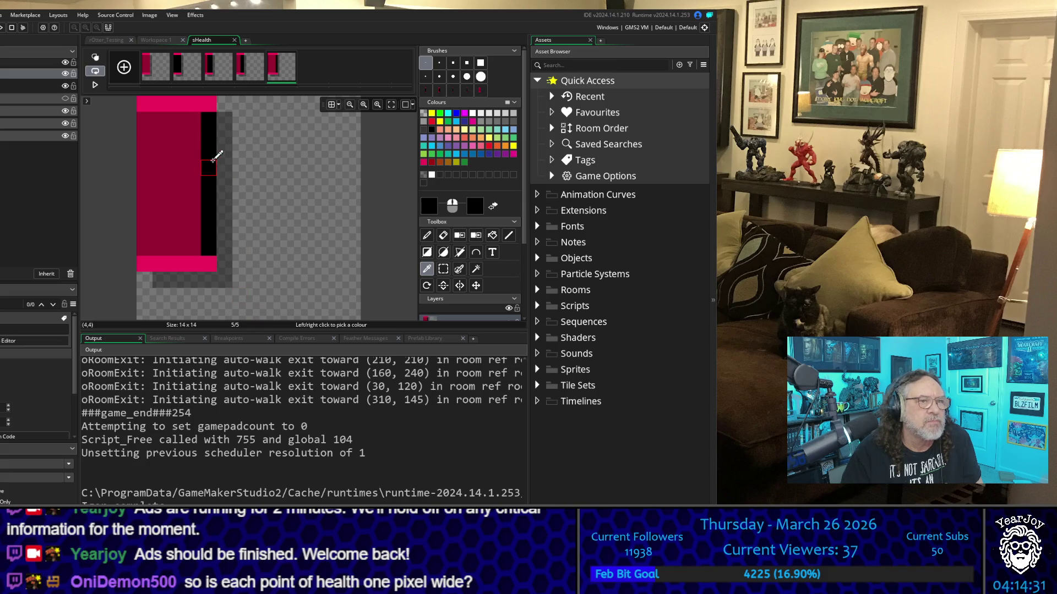
click(209, 159)
click(426, 236)
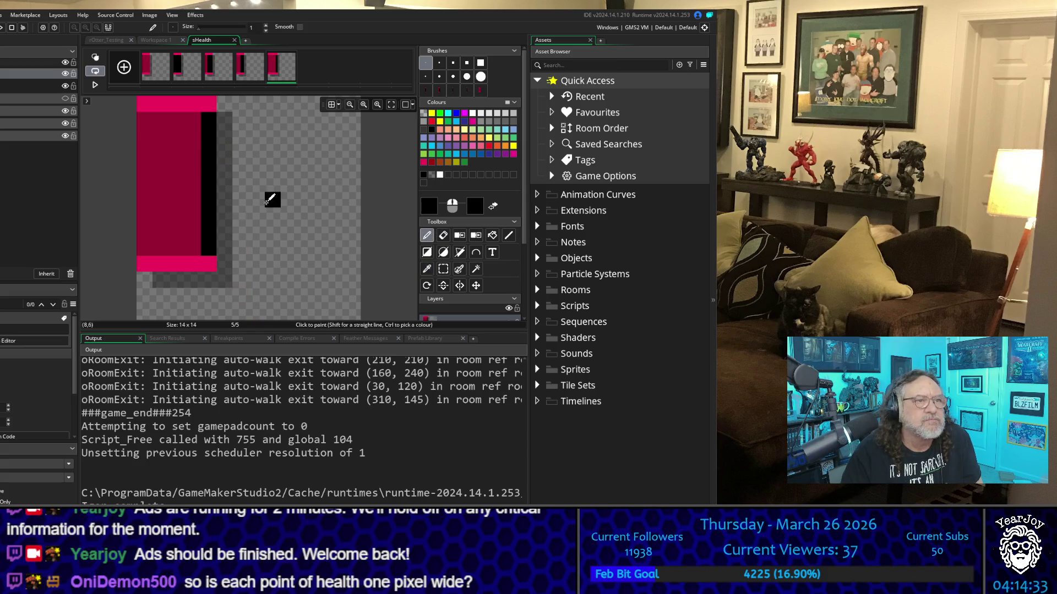
drag(197, 122, 194, 241)
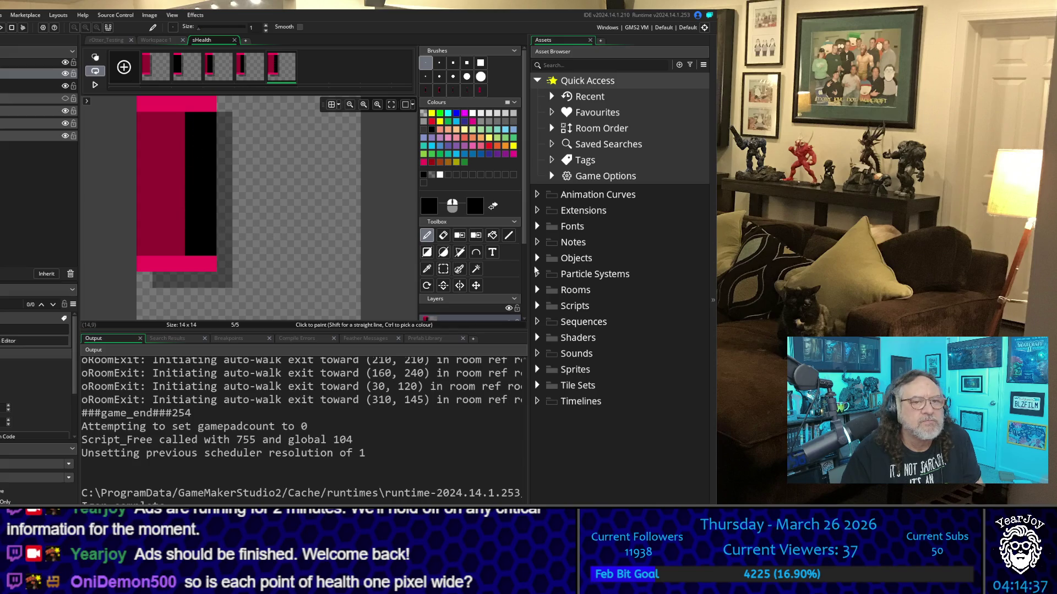
click(443, 235)
click(209, 103)
mouse_move(216, 123)
mouse_down()
mouse_move(209, 275)
mouse_move(230, 288)
mouse_move(224, 114)
mouse_up()
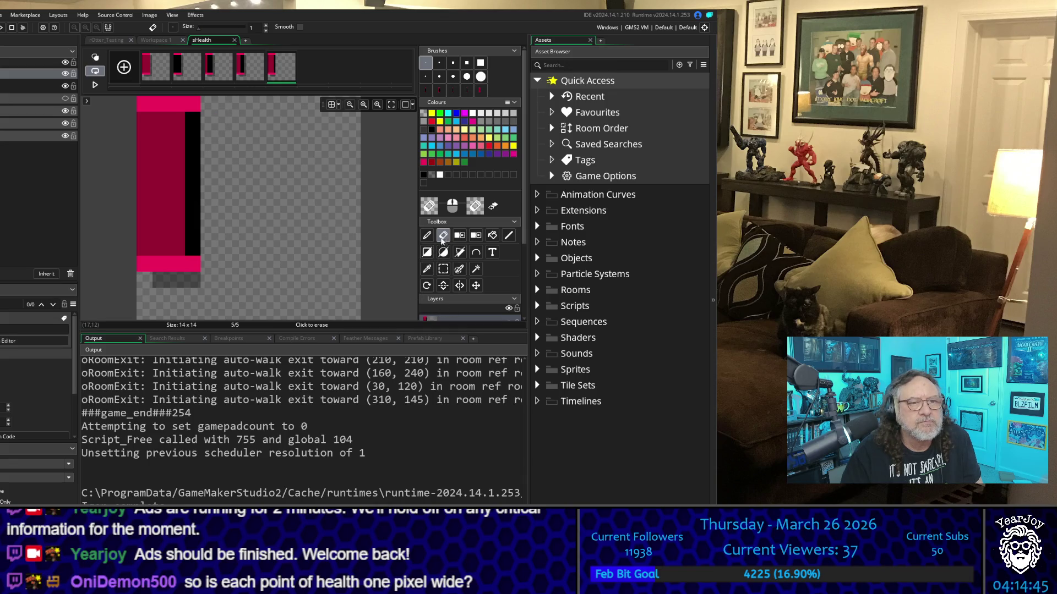
Paint a grey shadow beside the black column, erase a stray pixel, and select the whole canvas
click(199, 279)
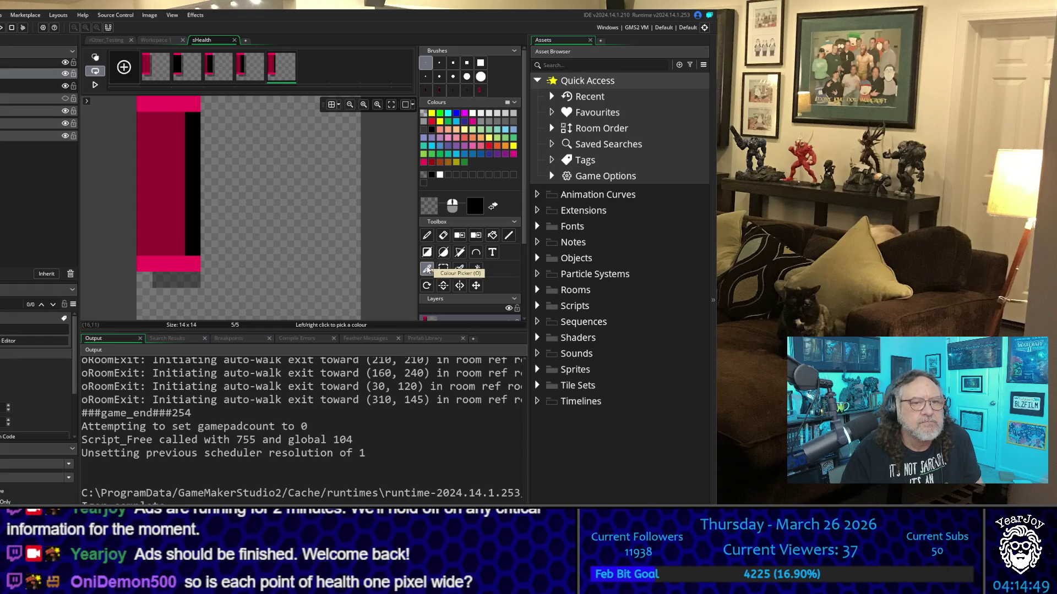
click(427, 235)
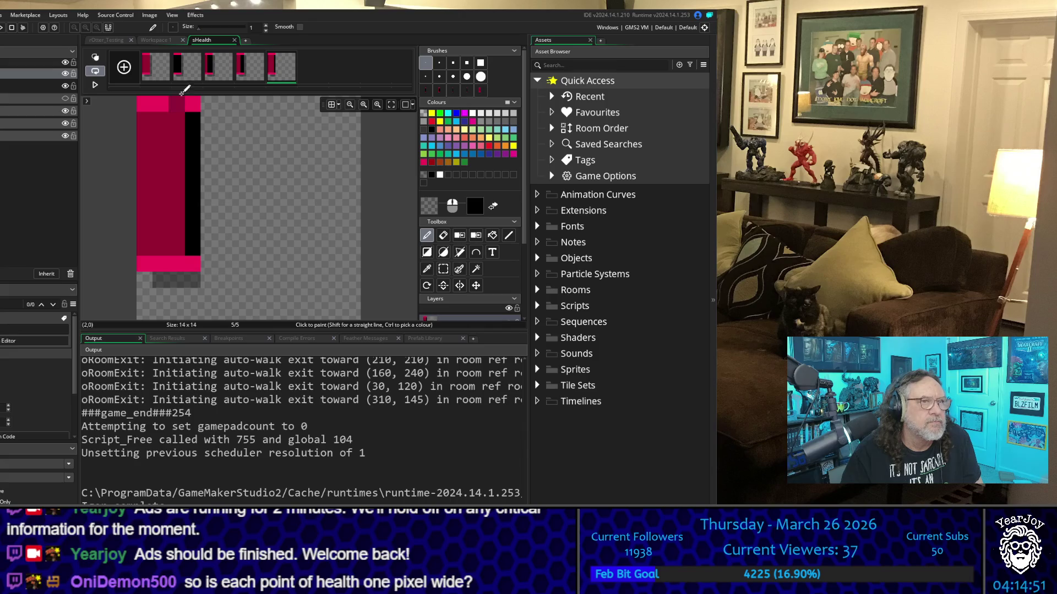
mouse_move(208, 119)
mouse_down()
mouse_move(221, 238)
mouse_move(212, 274)
mouse_up()
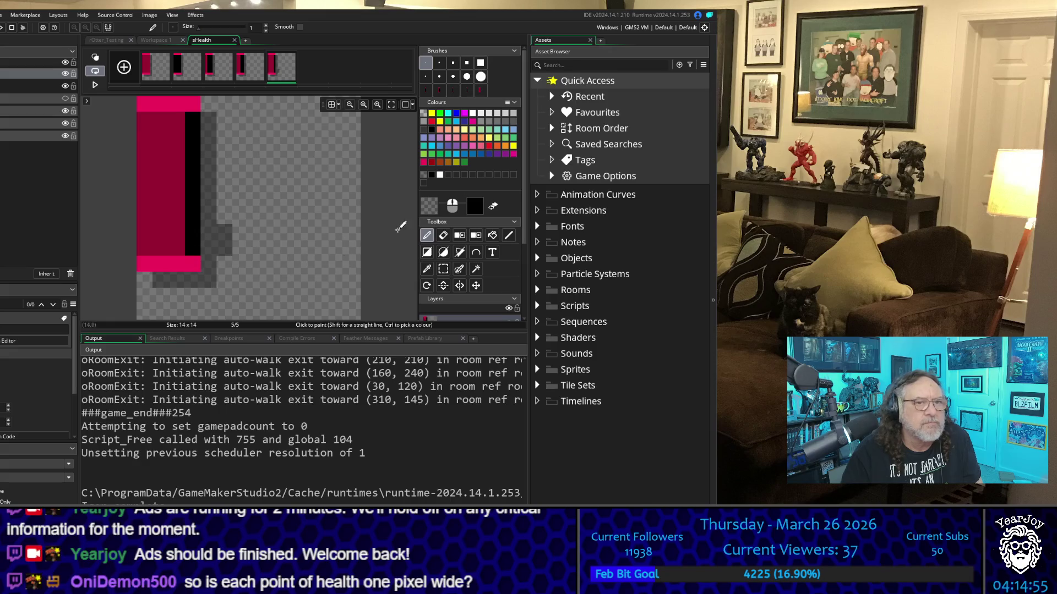
click(443, 235)
click(224, 247)
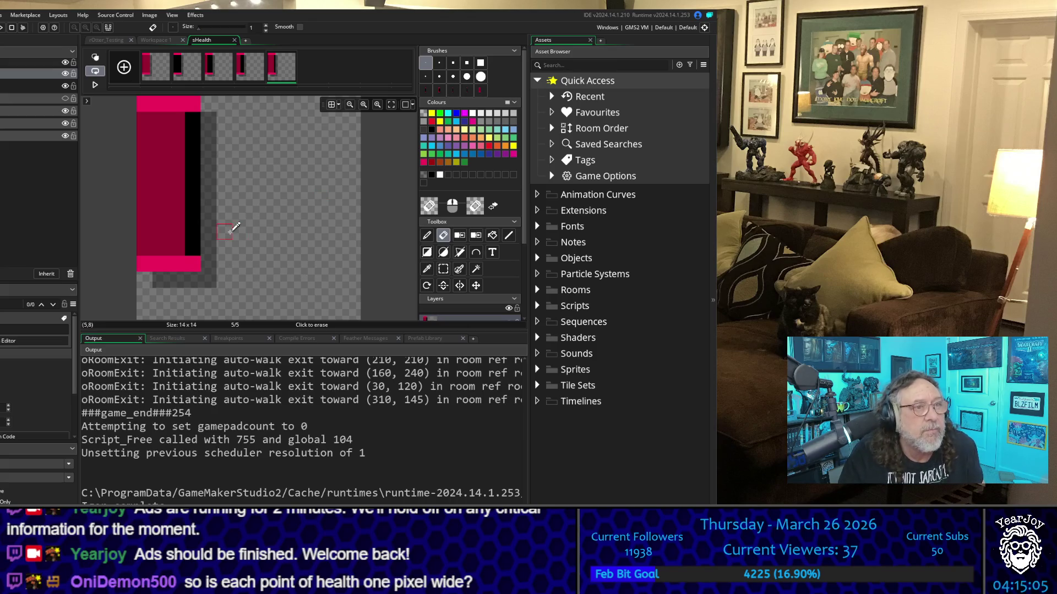
key(ctrl+a)
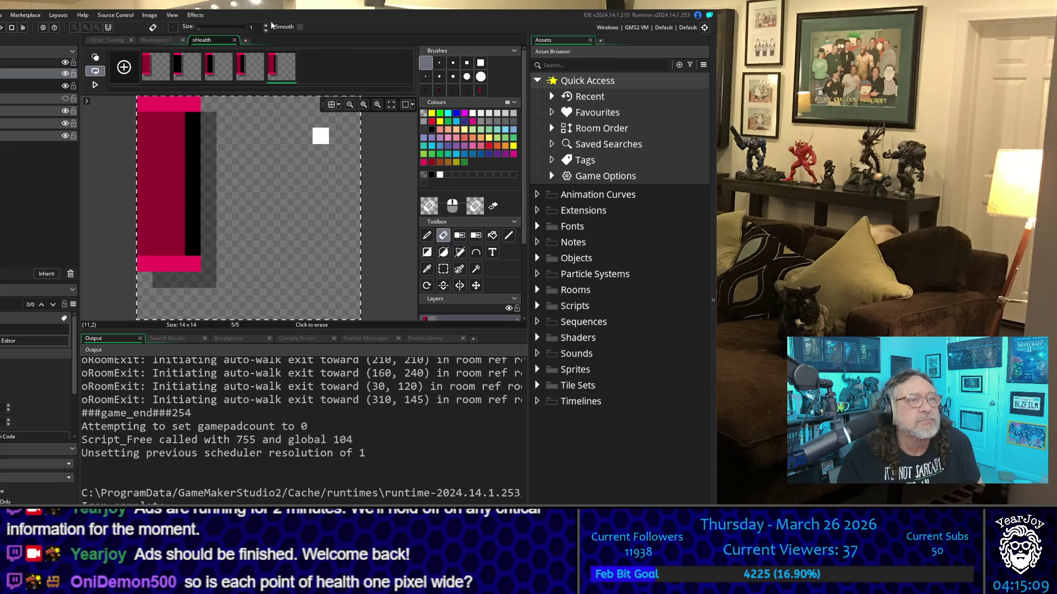
Close the sHealth image editor and run the game with F5 to reach the save-slot menu
click(234, 39)
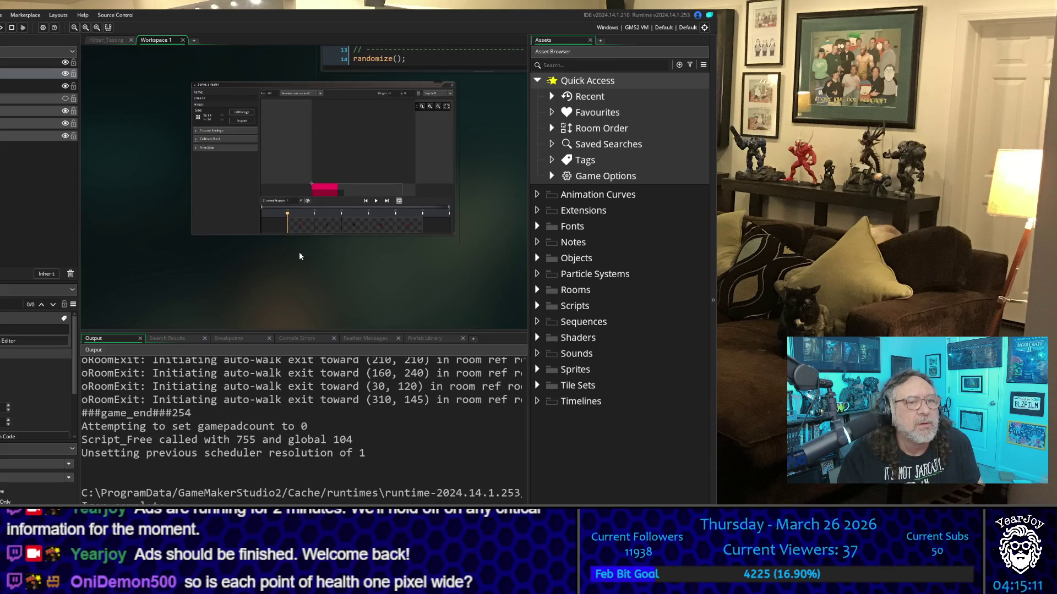
scroll(300, 256, up, 1)
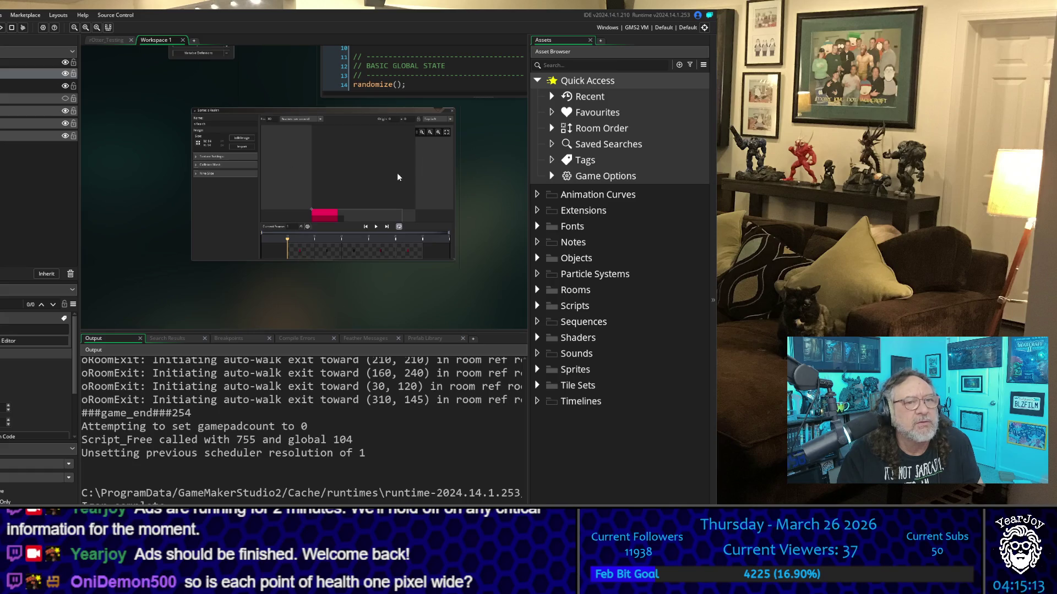
click(442, 135)
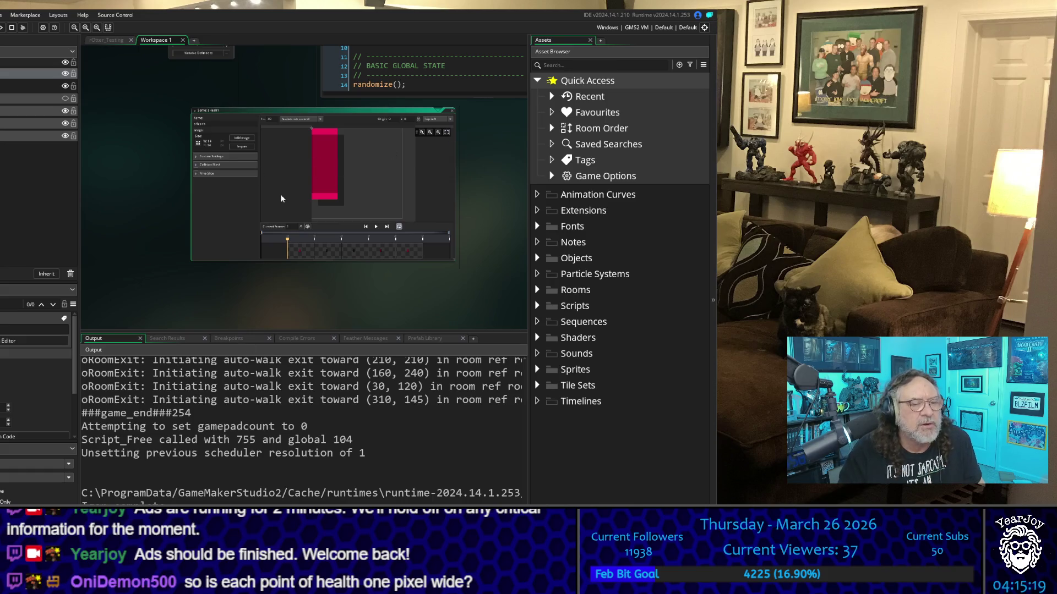
click(289, 294)
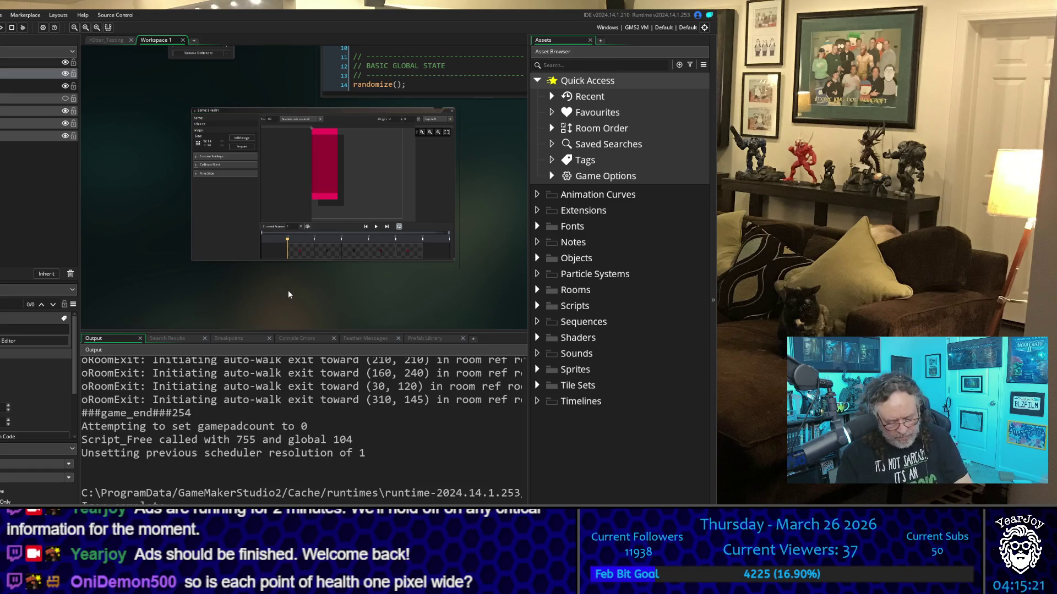
key(F5)
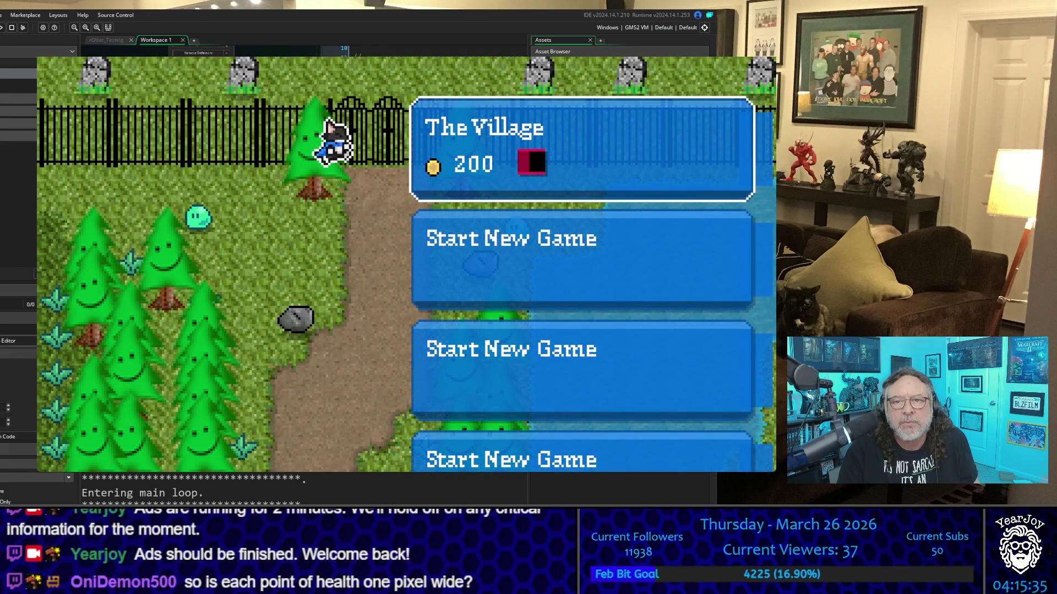
Load The Village save, walk around, open the inventory and choose to use the VikingSoda
key(Return)
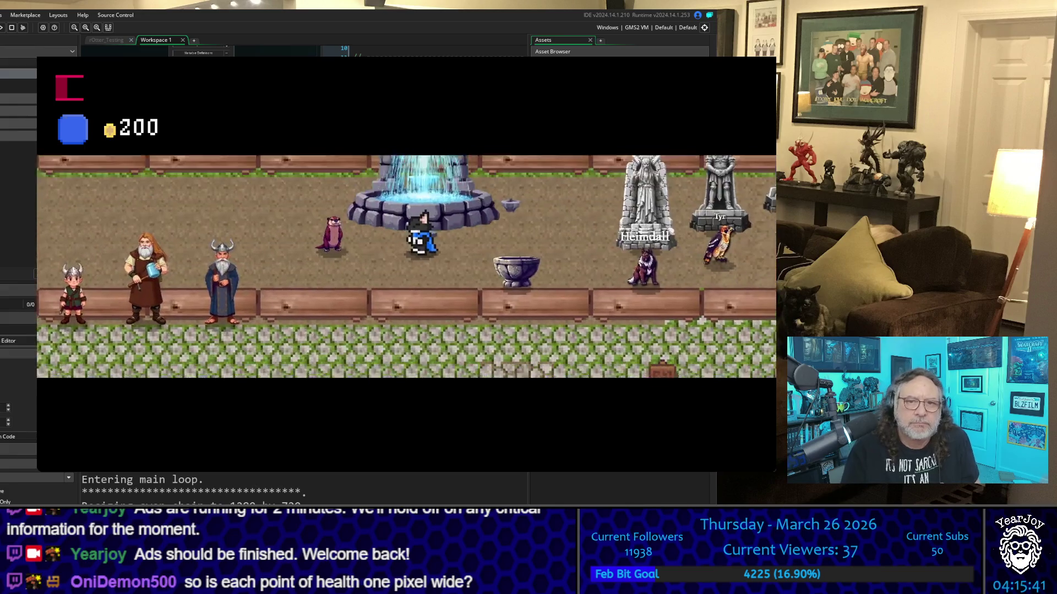
key(Down)
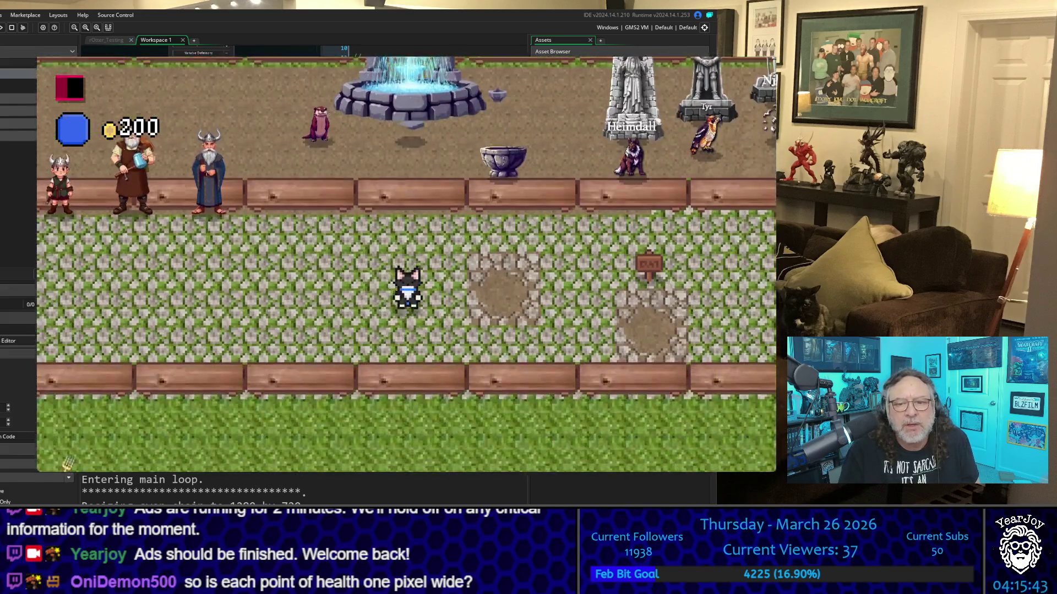
key(Down)
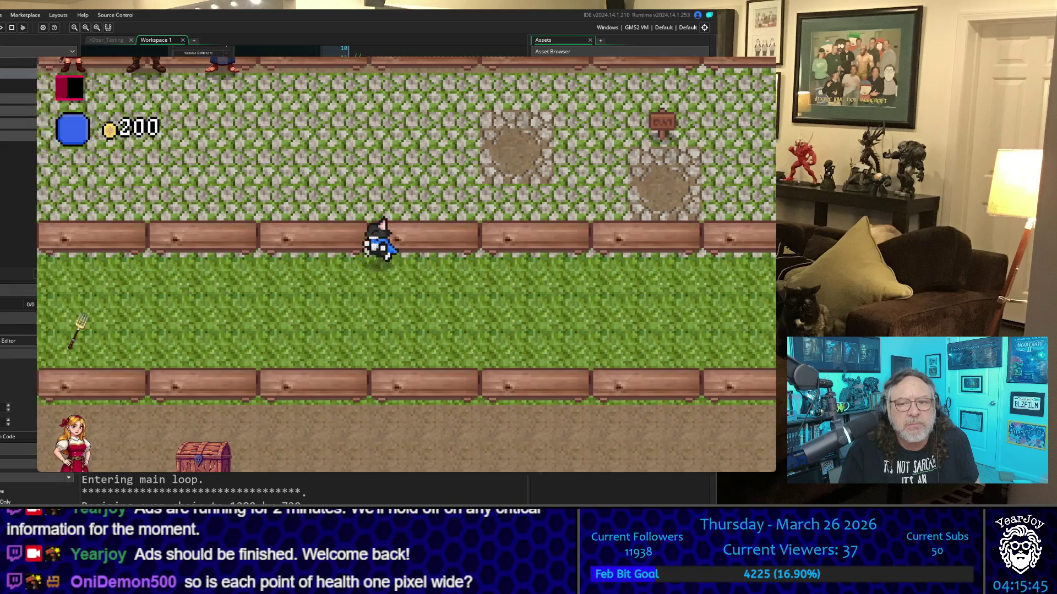
key(Left)
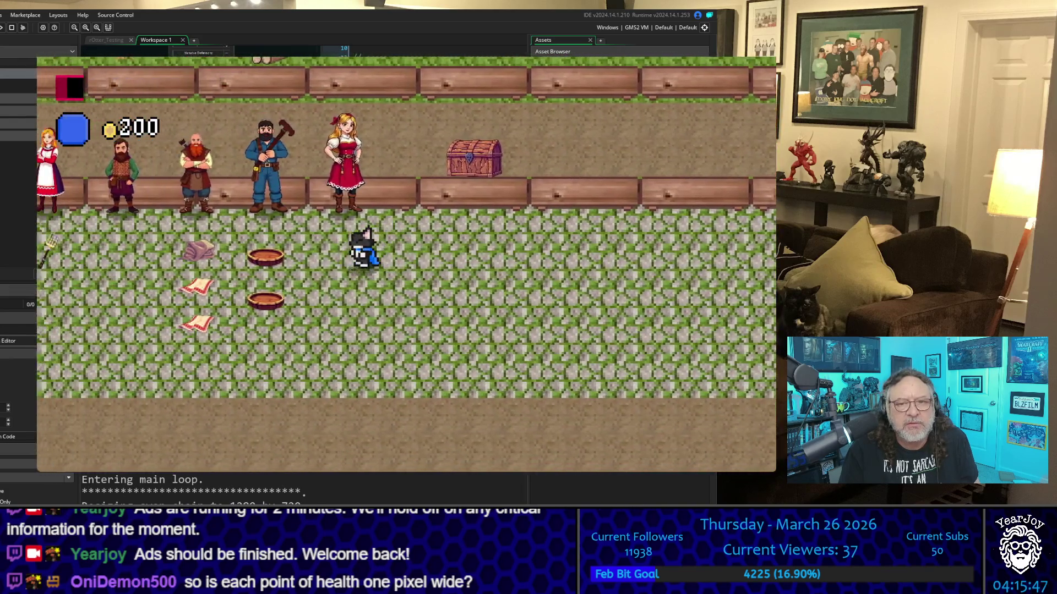
key(Right)
key(i)
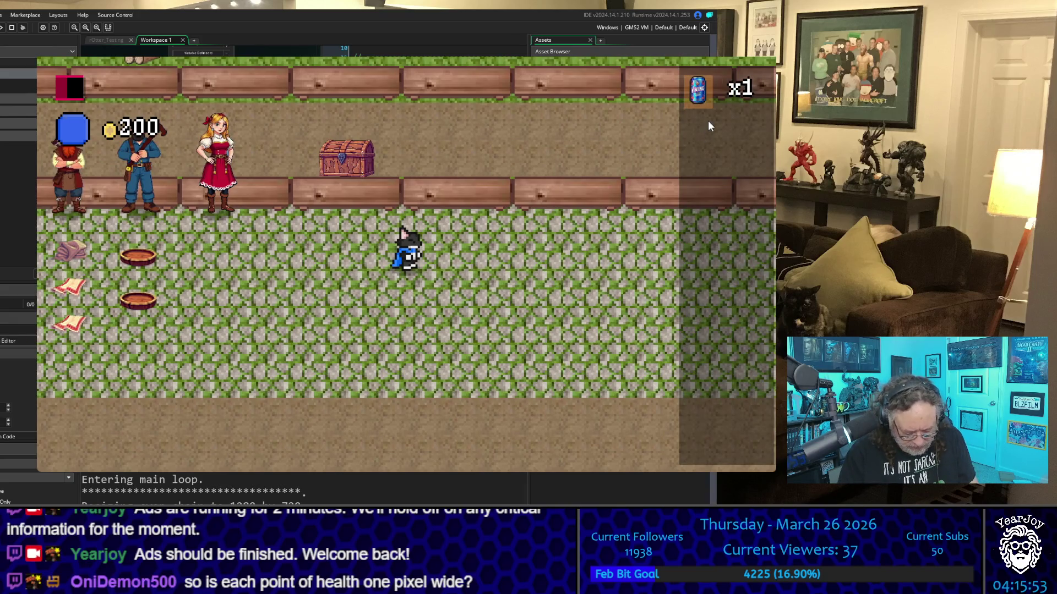
key(Return)
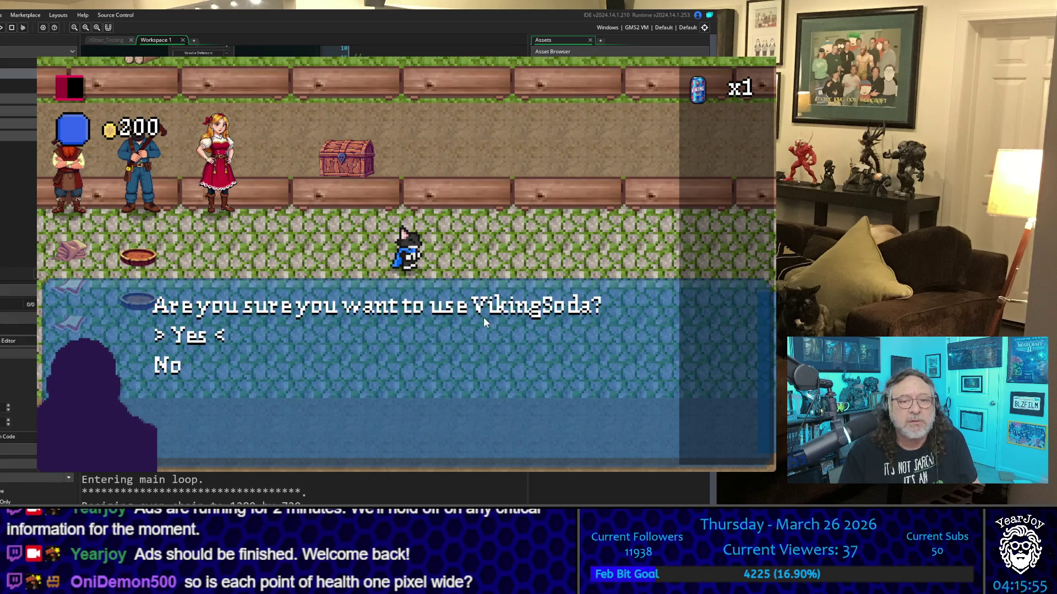
Drink the VikingSoda, walk down the cobblestone path and attack the charging boar
key(Return)
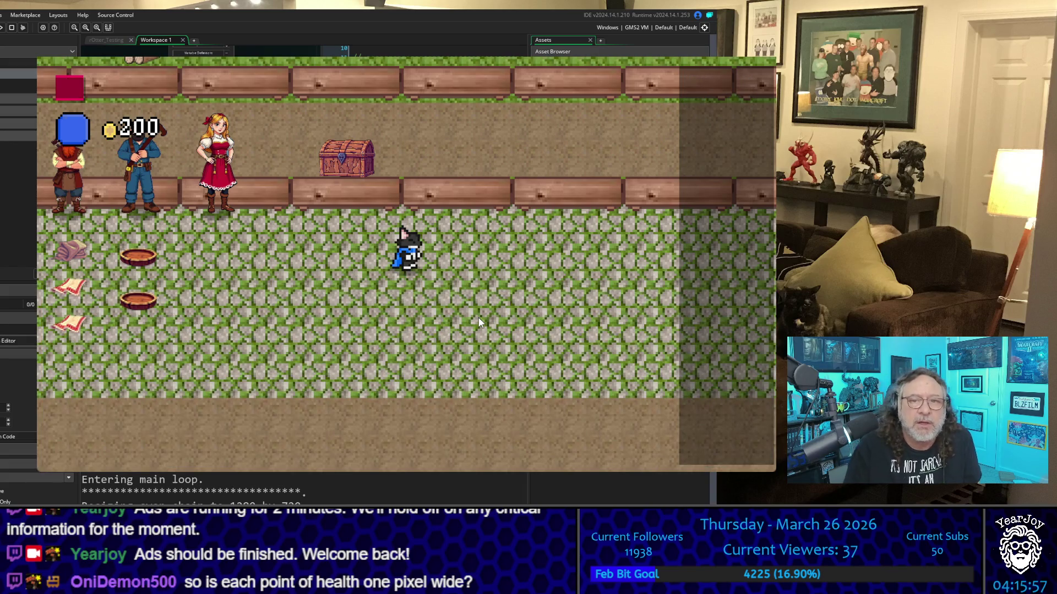
key(Up)
key(Up)
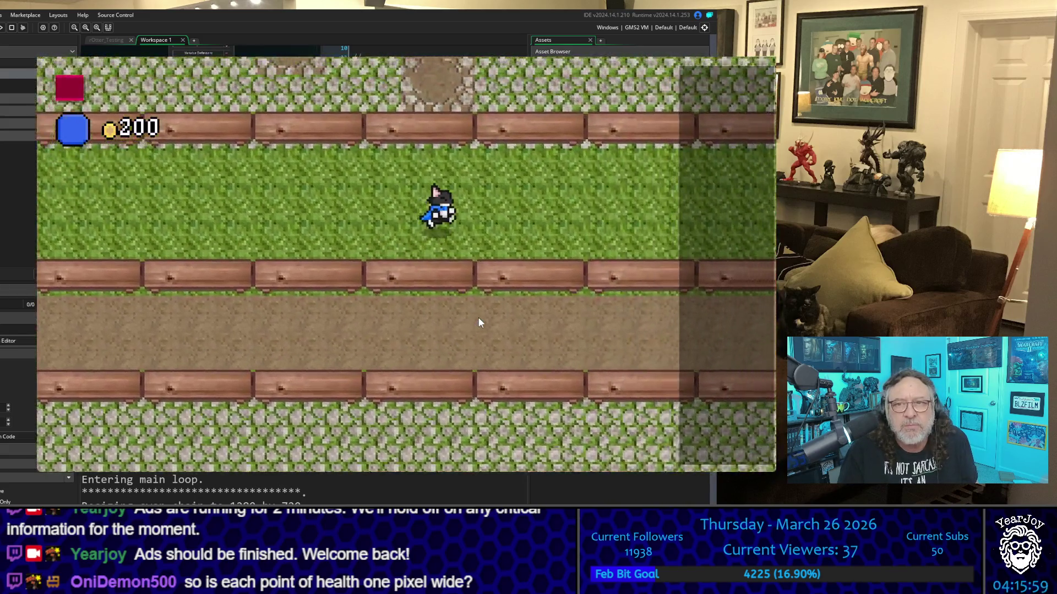
key(Down)
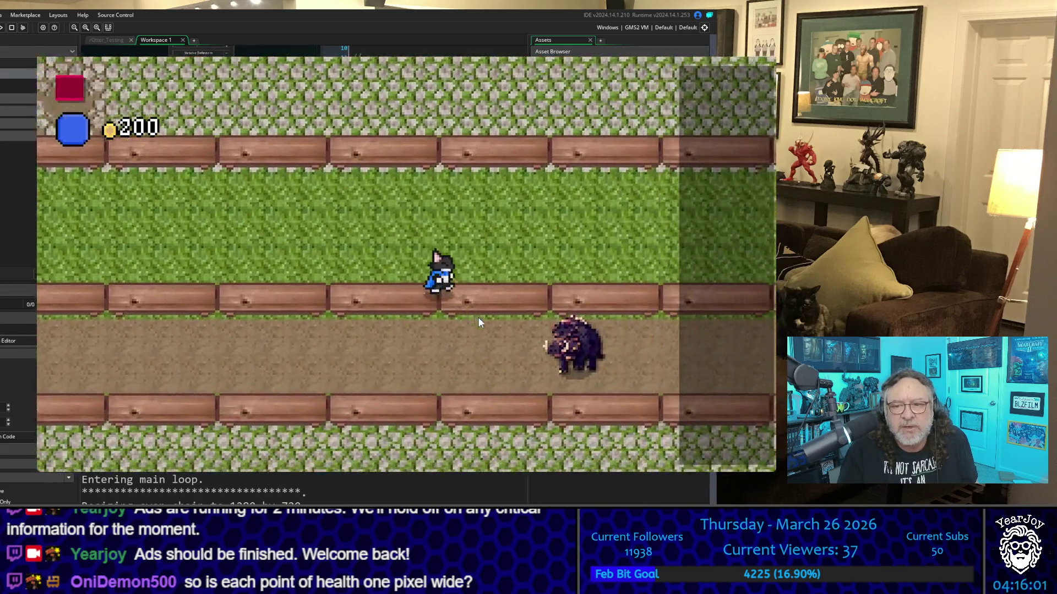
key(Down)
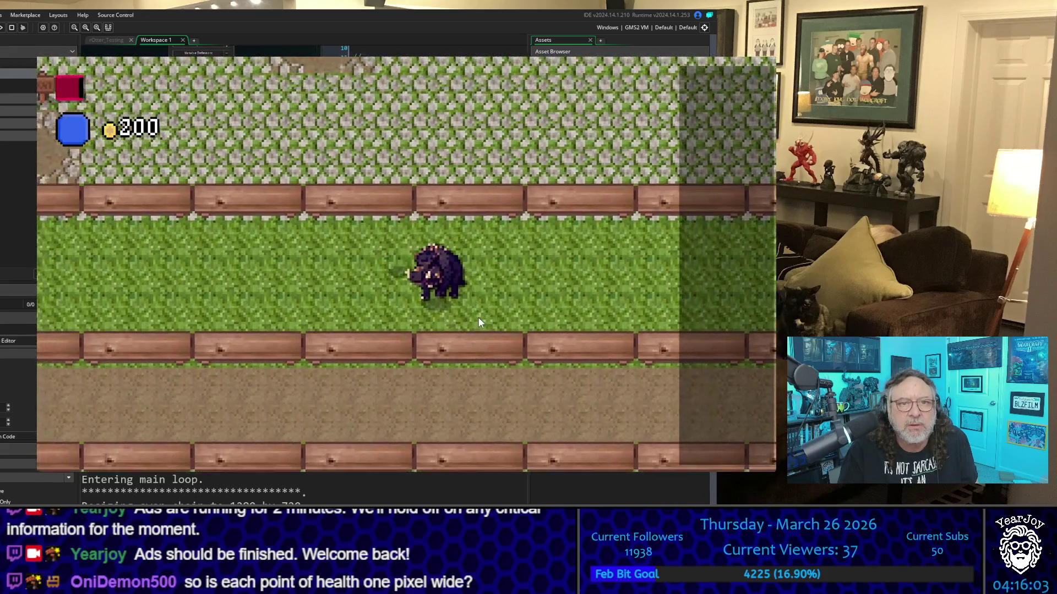
key(Down)
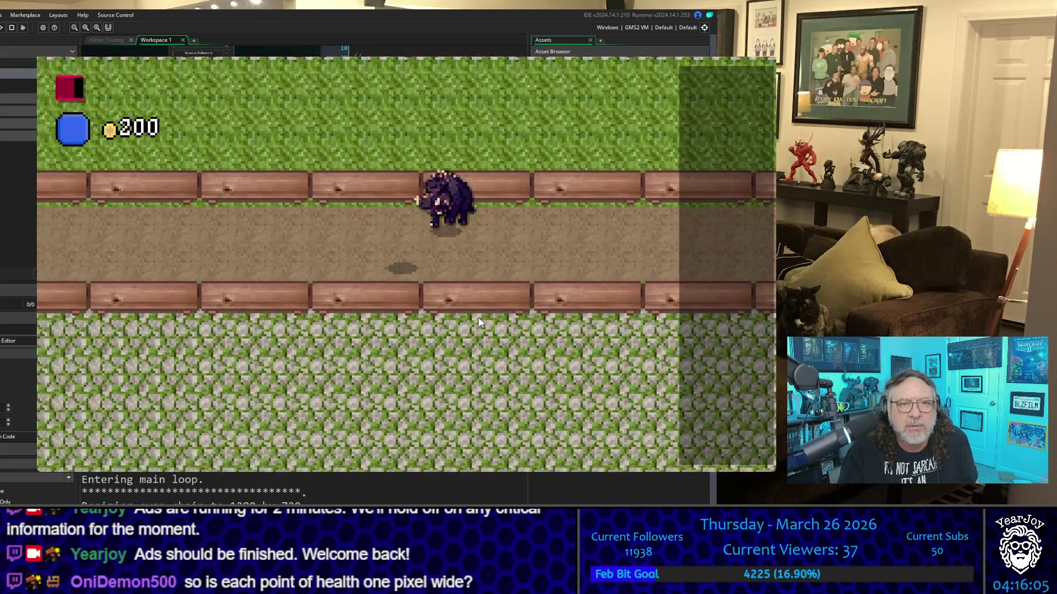
key(Down)
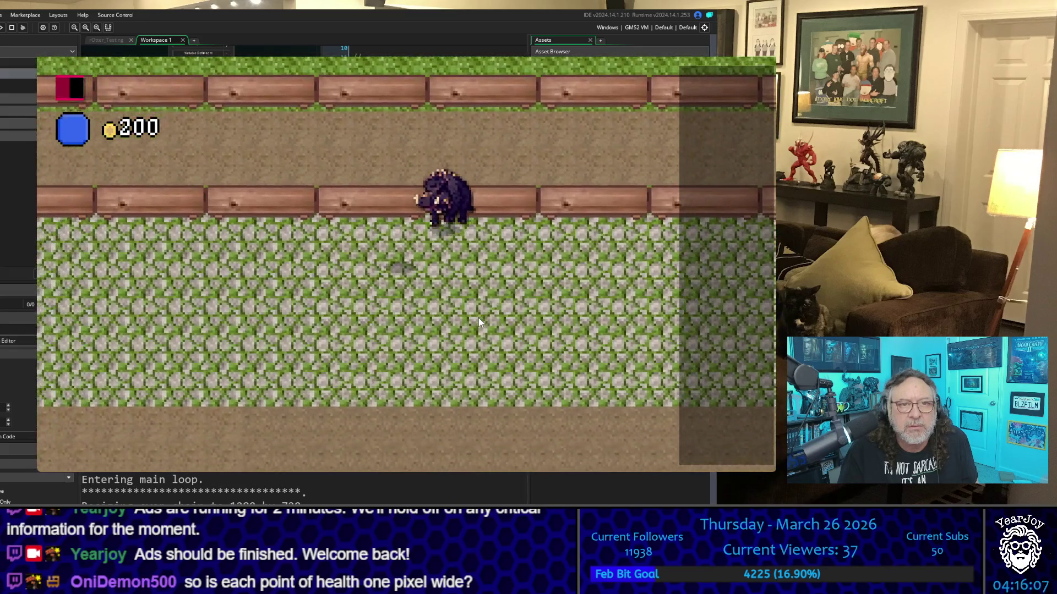
key(Right)
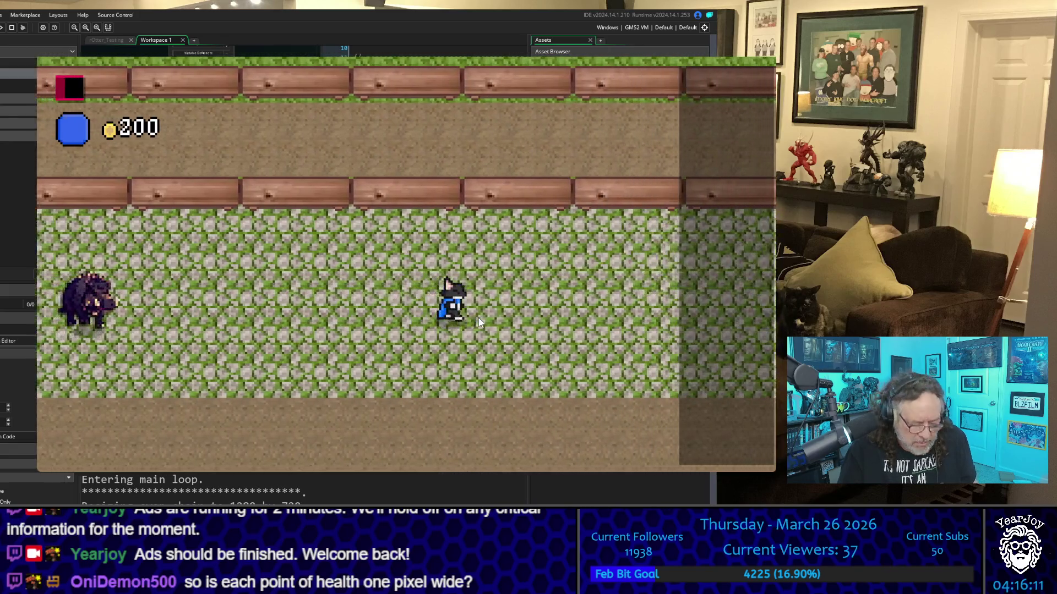
key(Right)
key(Left)
key(space)
key(space)
key(space)
key(space)
key(space)
key(space)
key(space)
key(space)
key(space)
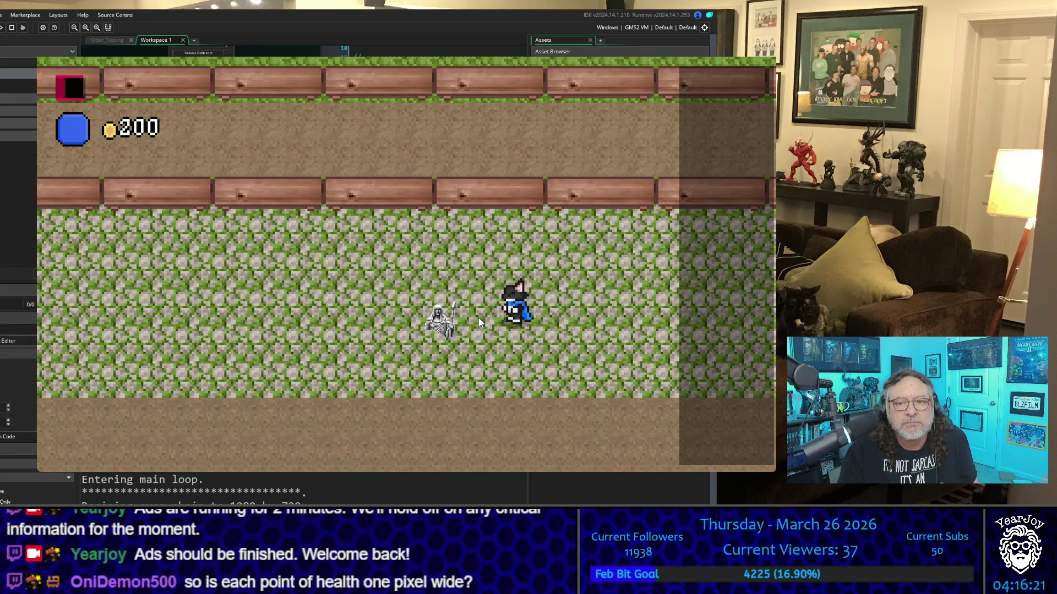
Walk through the village to the fountain plaza, then quit the game with Escape
key(Up)
key(Up)
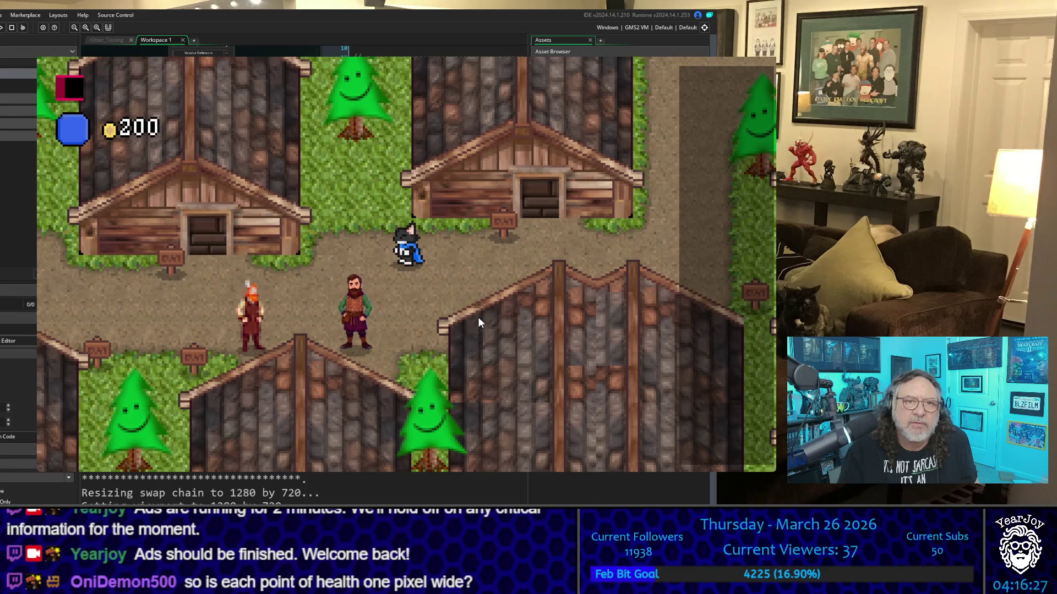
key(Down)
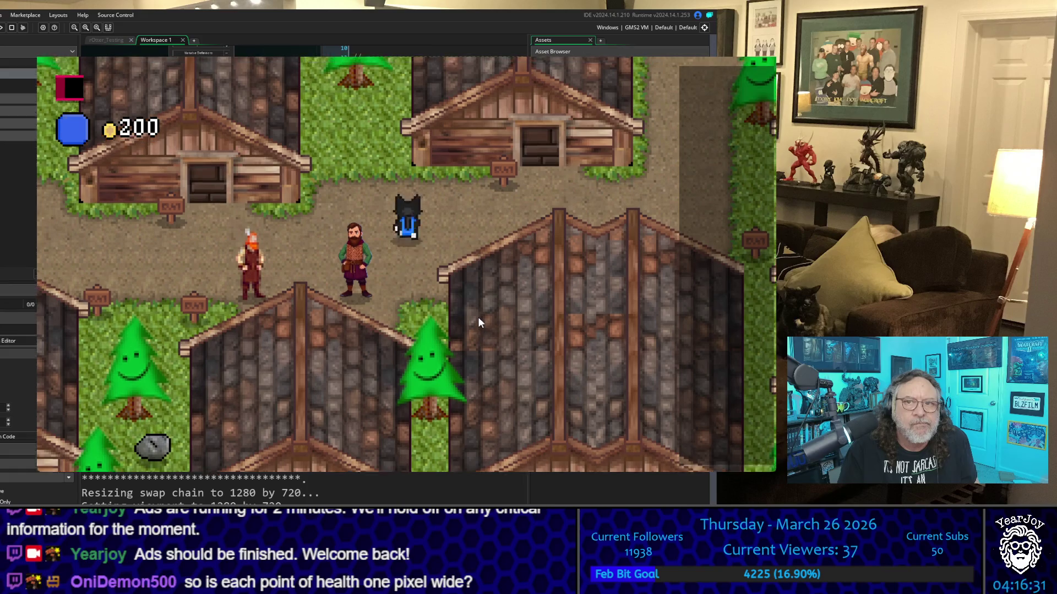
key(Up)
key(Left)
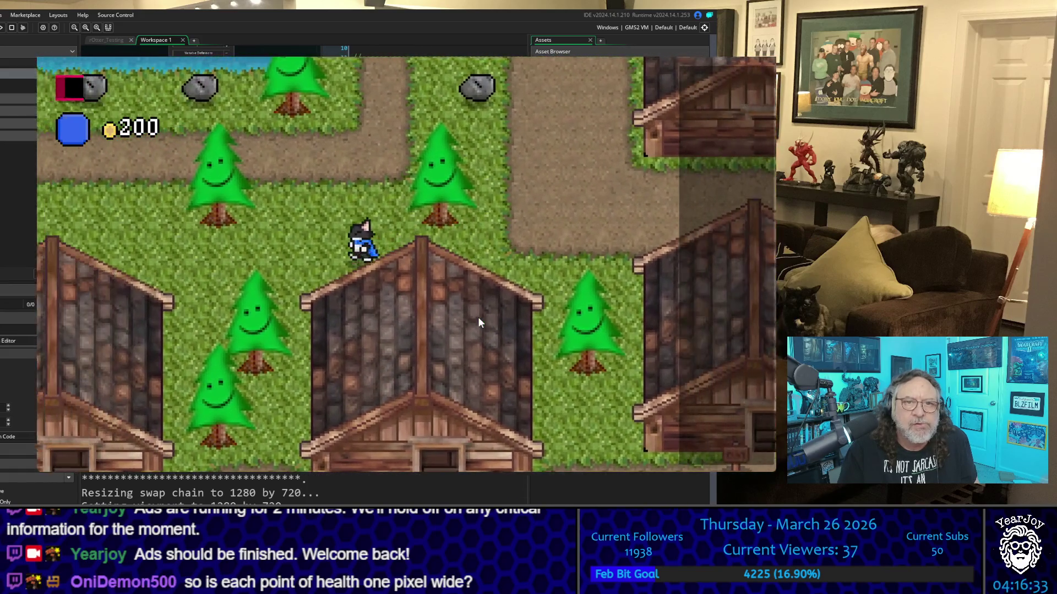
key(Left)
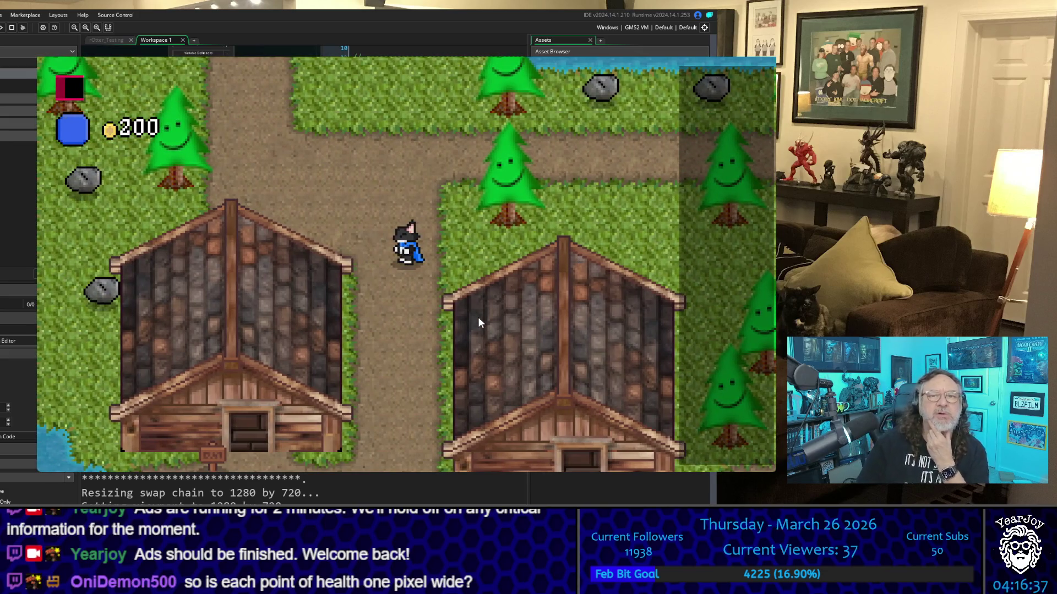
key(Right)
key(Down)
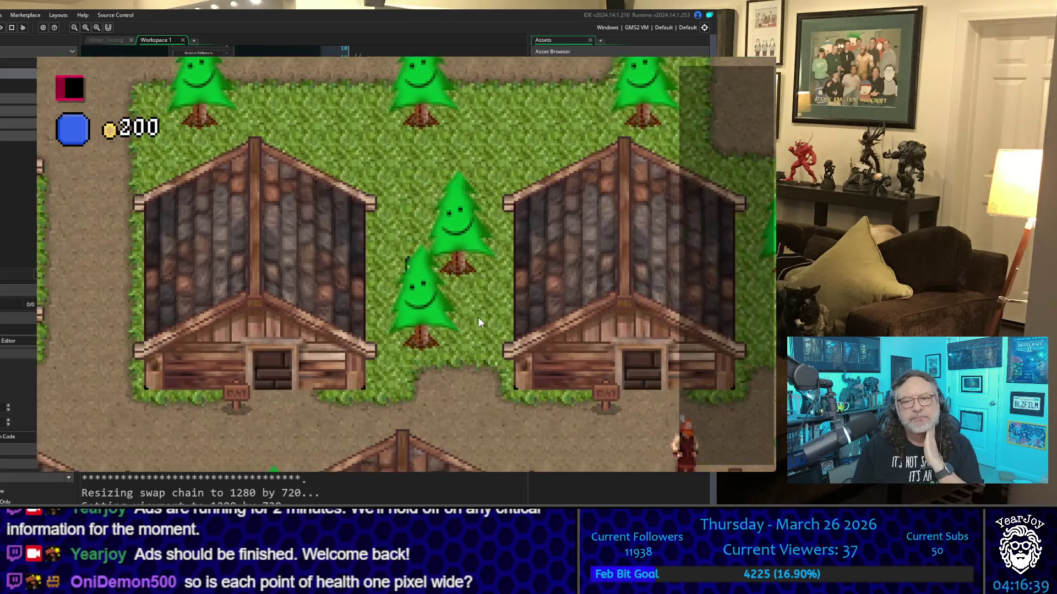
key(Down)
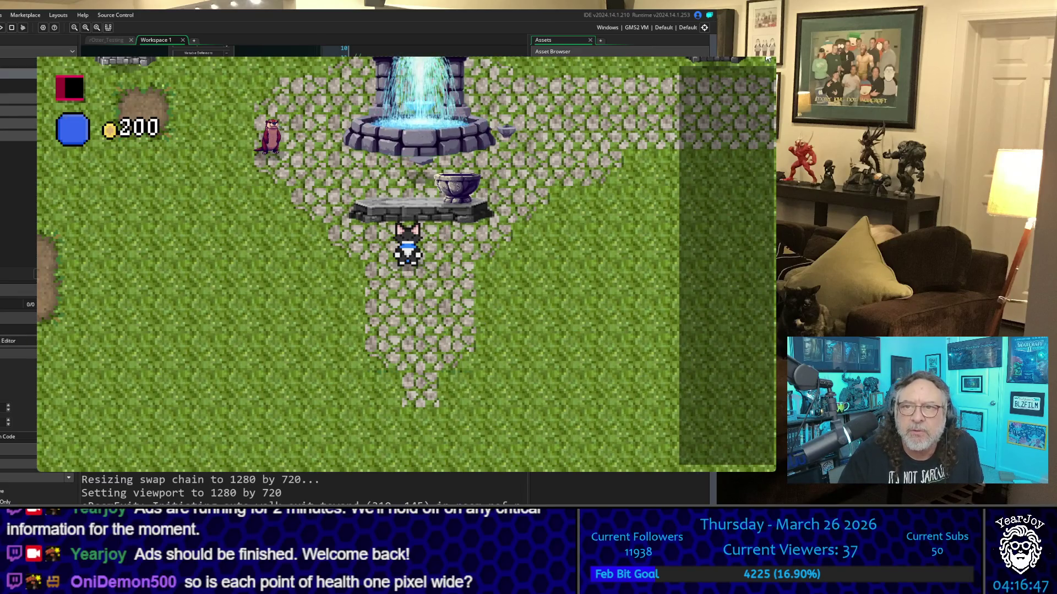
key(Escape)
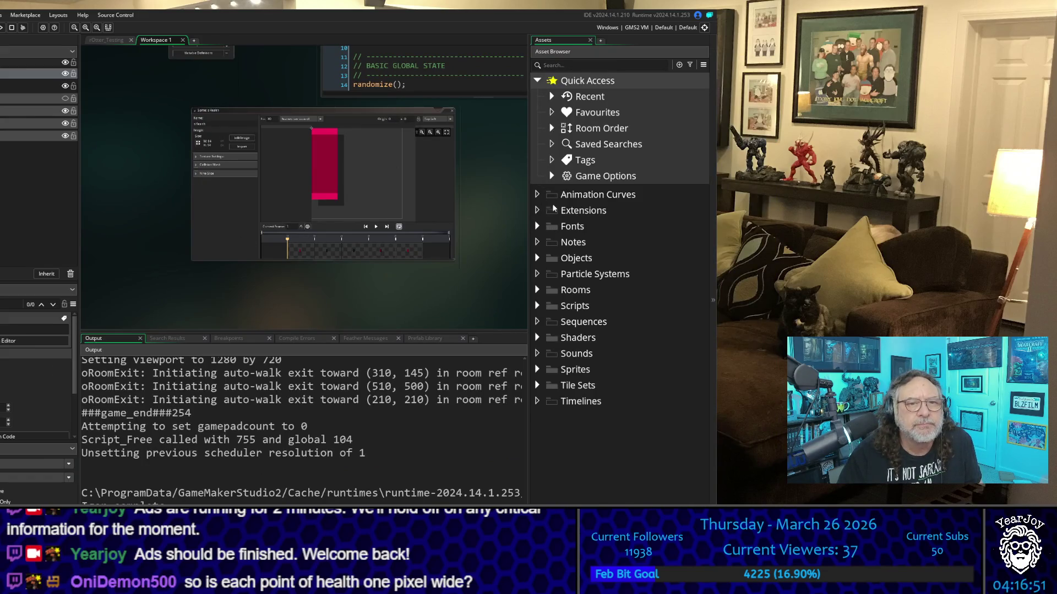
Open the oUI object from Objects > Managers and search the whole project for 'Max'
click(536, 259)
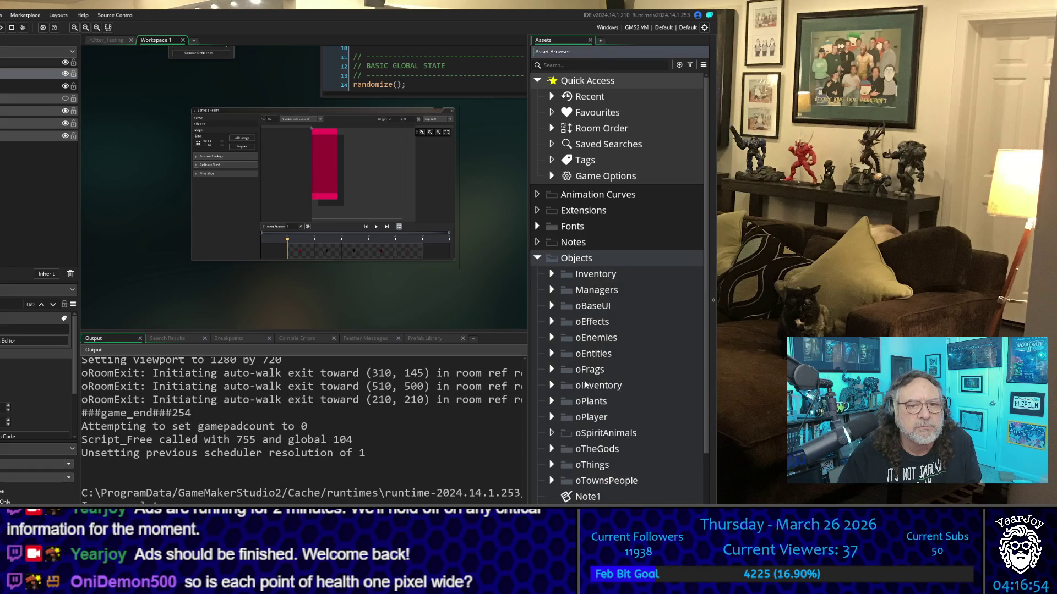
click(551, 290)
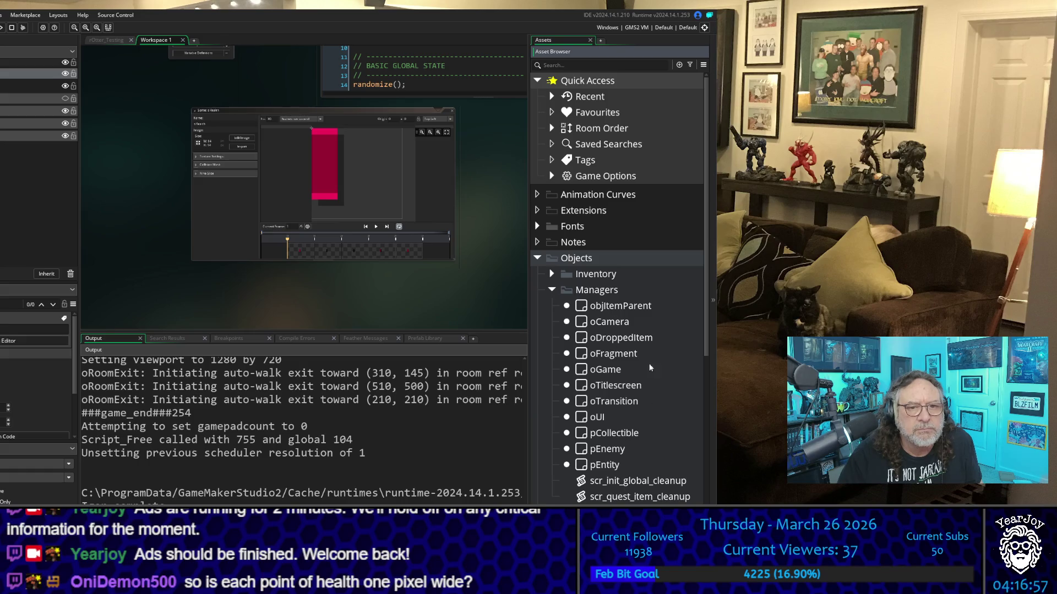
click(623, 325)
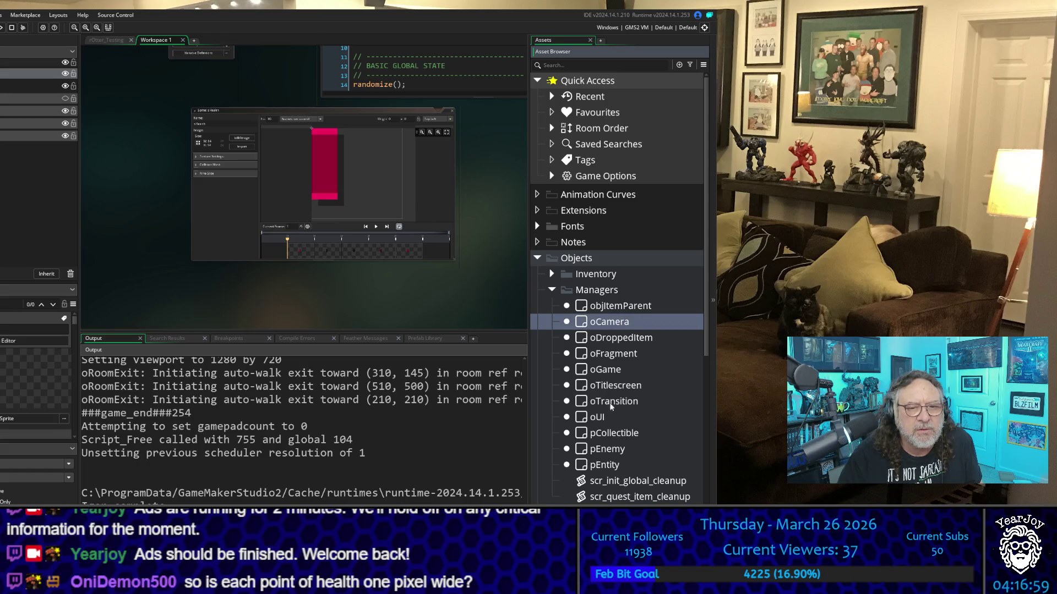
double_click(600, 417)
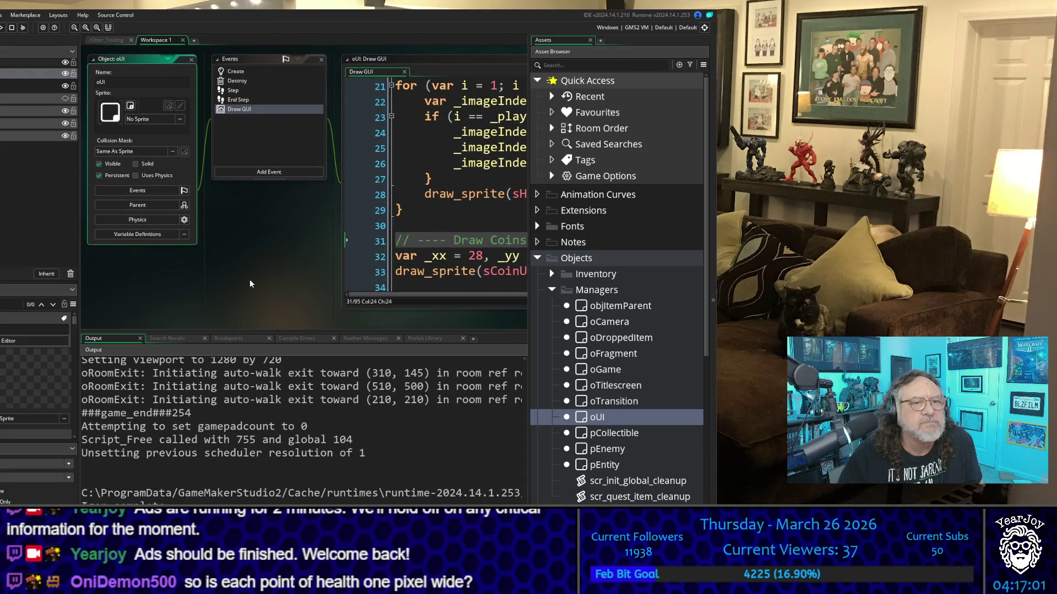
drag(250, 283, 62, 296)
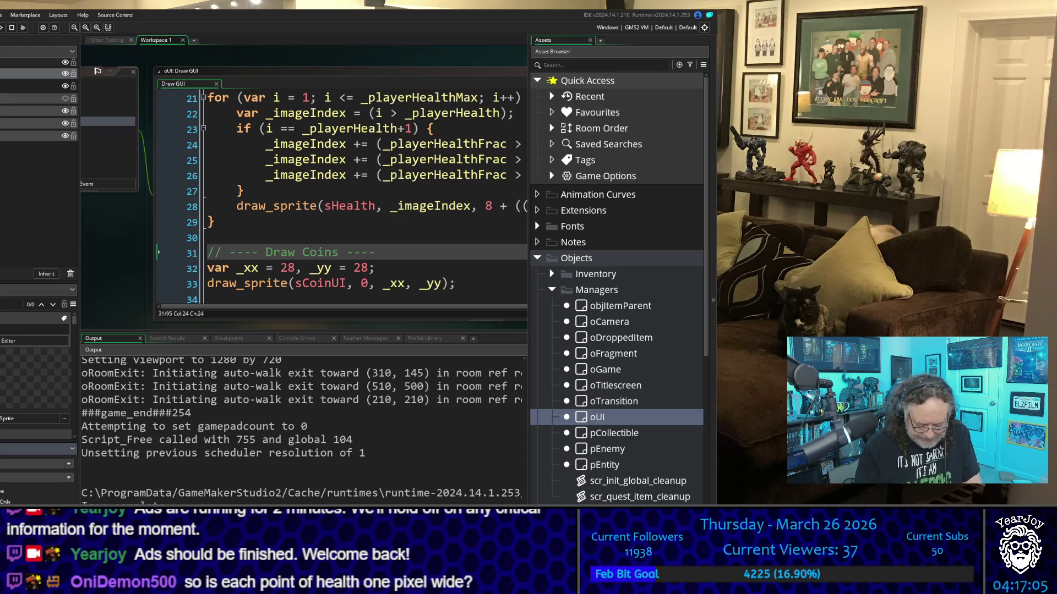
key(Return)
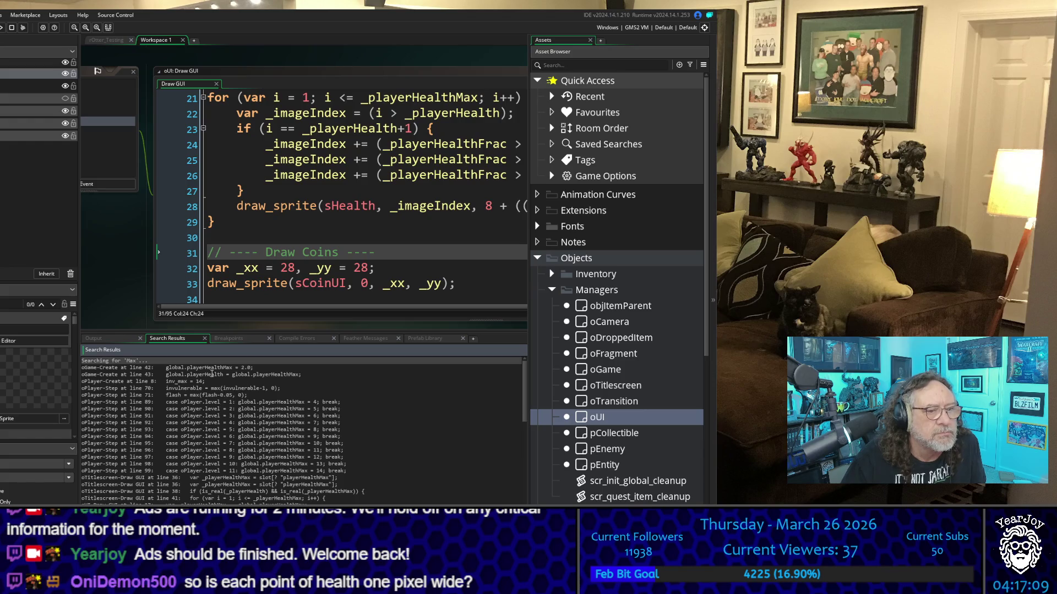
Change playerHealthMax in oGame Create from 2.0 to 14.0, save, and run the game
double_click(211, 367)
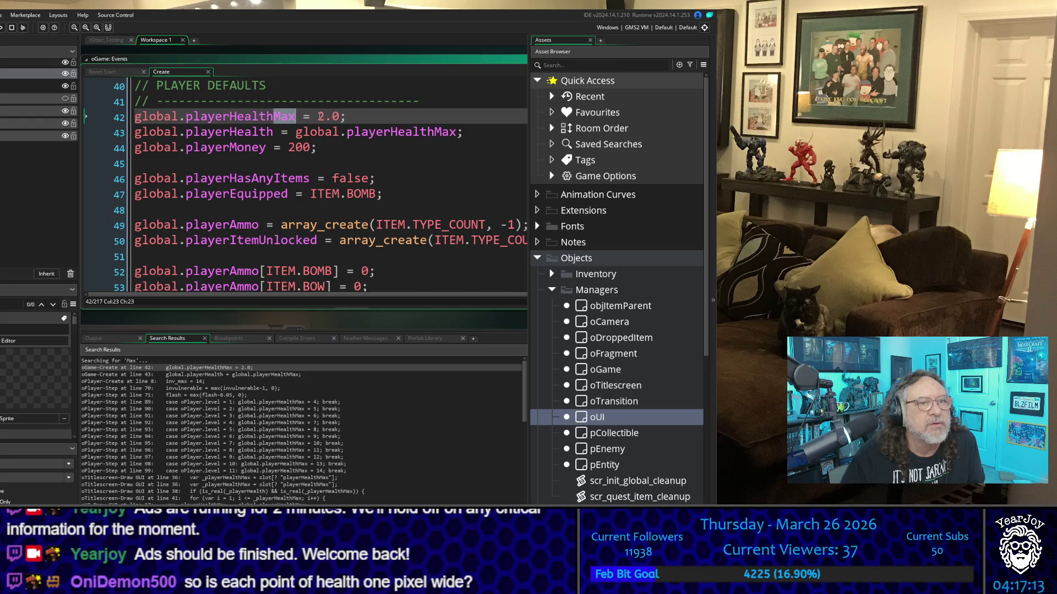
double_click(320, 116)
text(14)
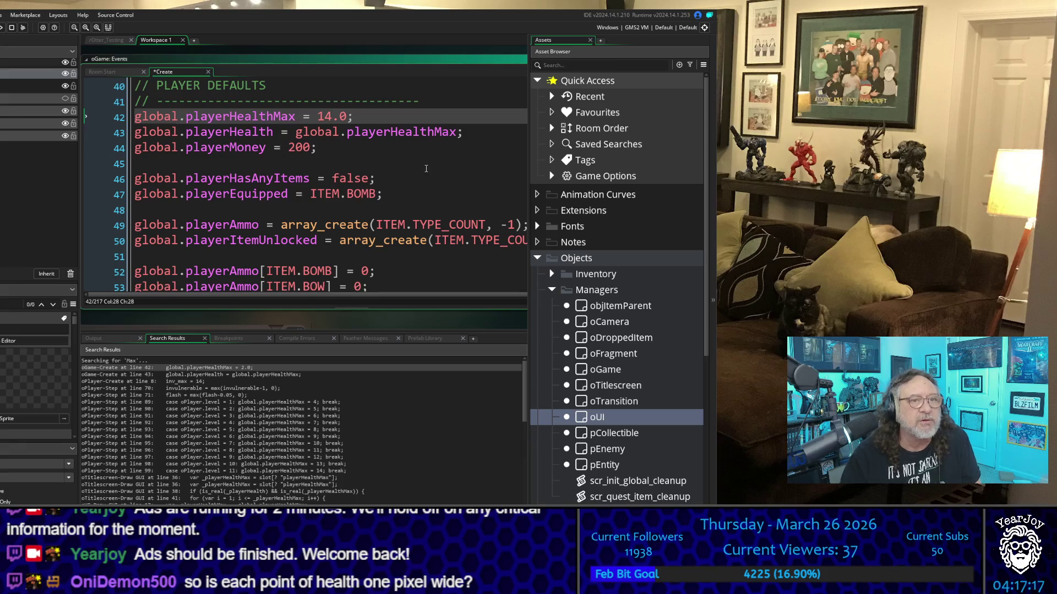
click(421, 168)
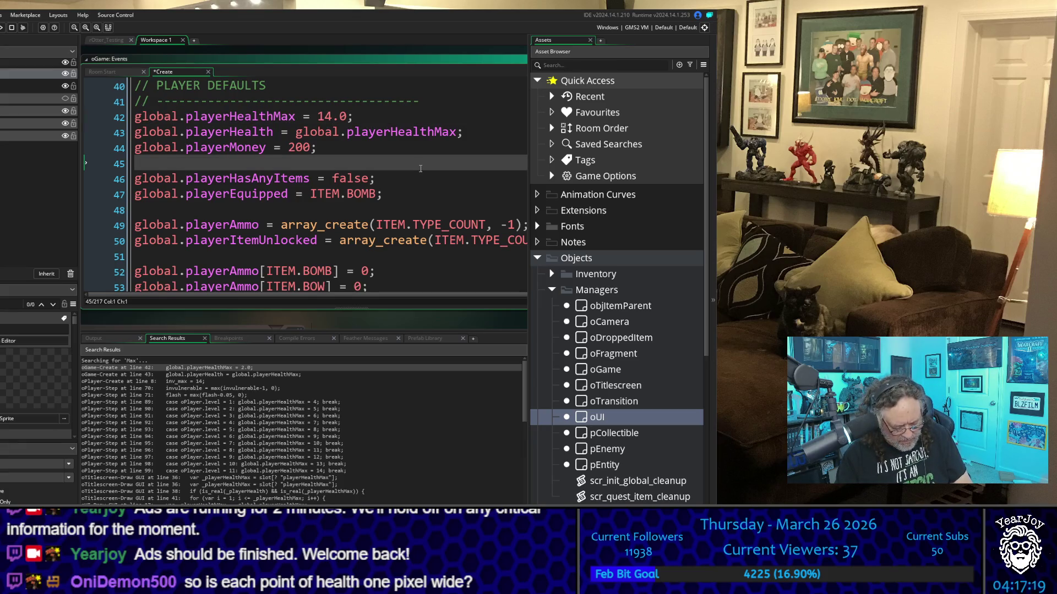
key(ctrl+s)
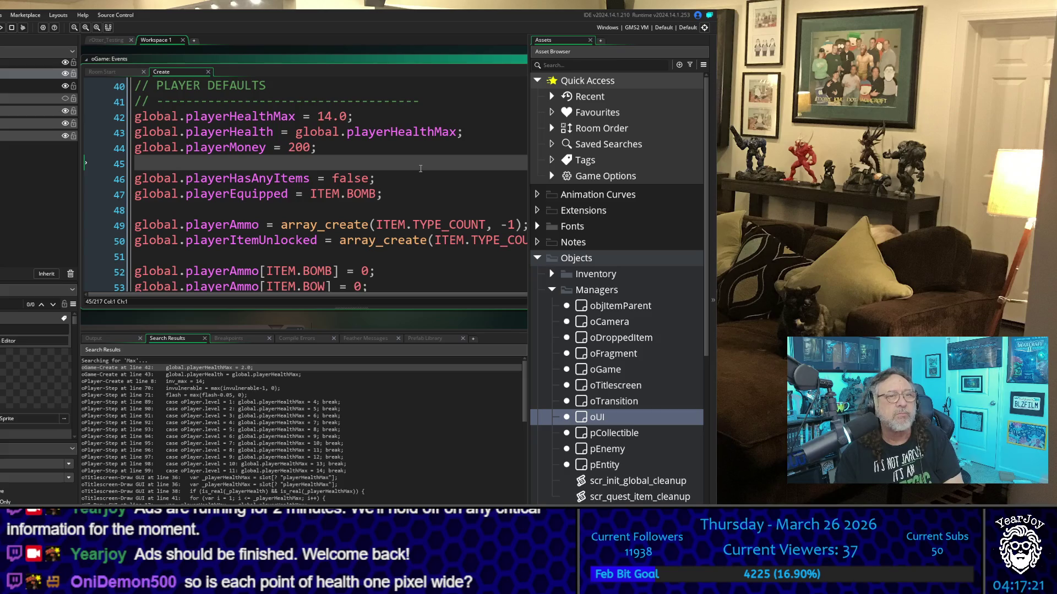
key(F5)
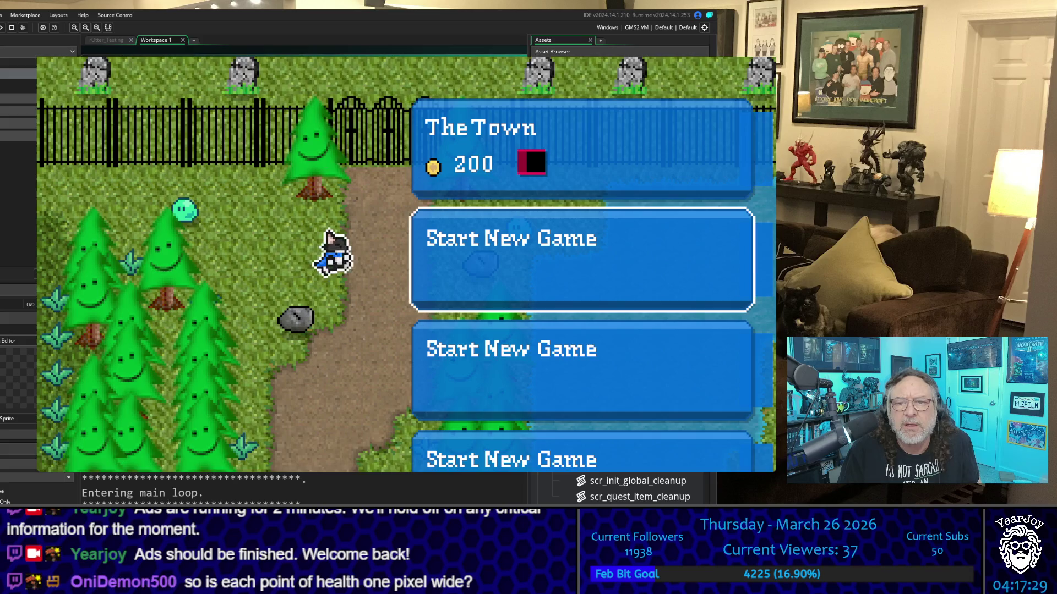
Start a new game, walk through the village into the shop, and open the potion inventory
key(Return)
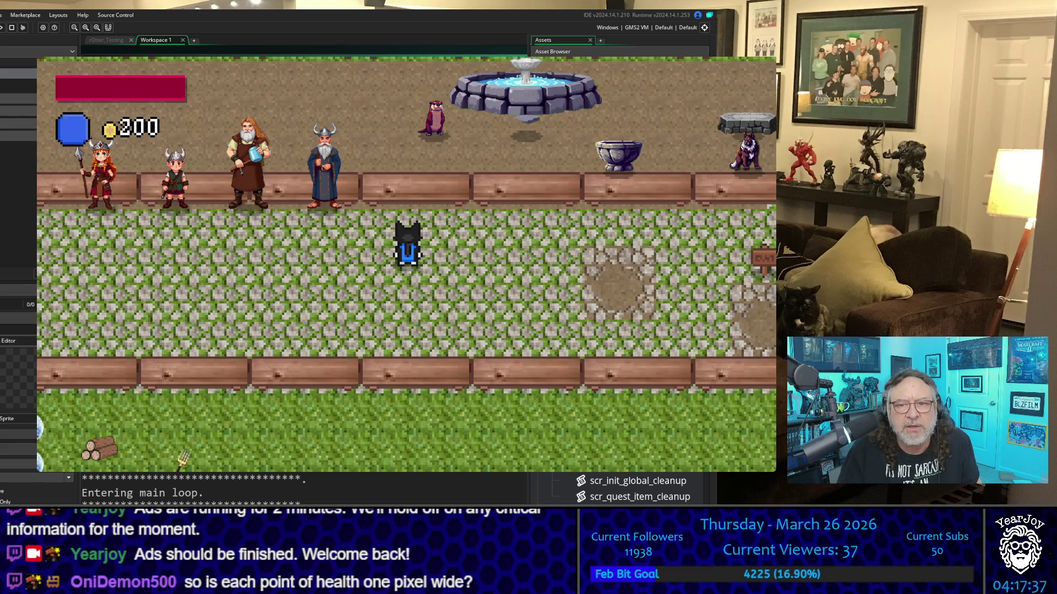
key(Down)
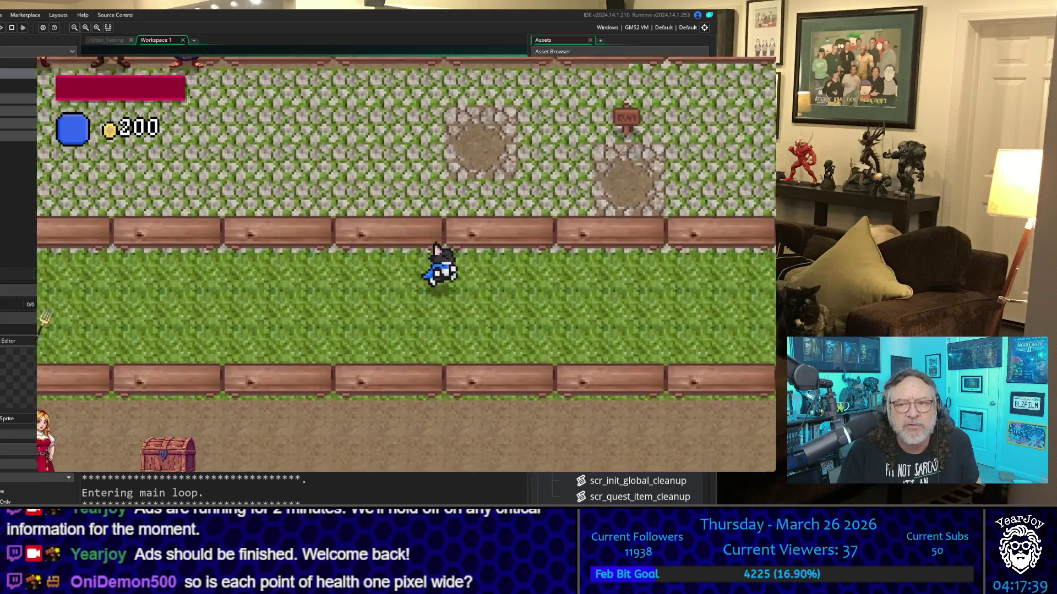
key(Right)
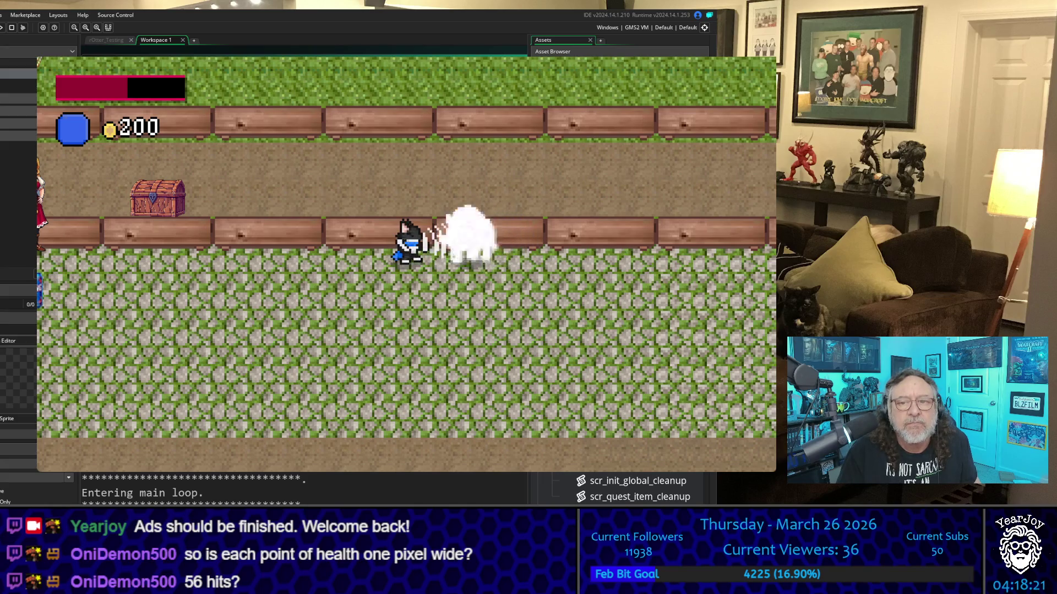
key(Left)
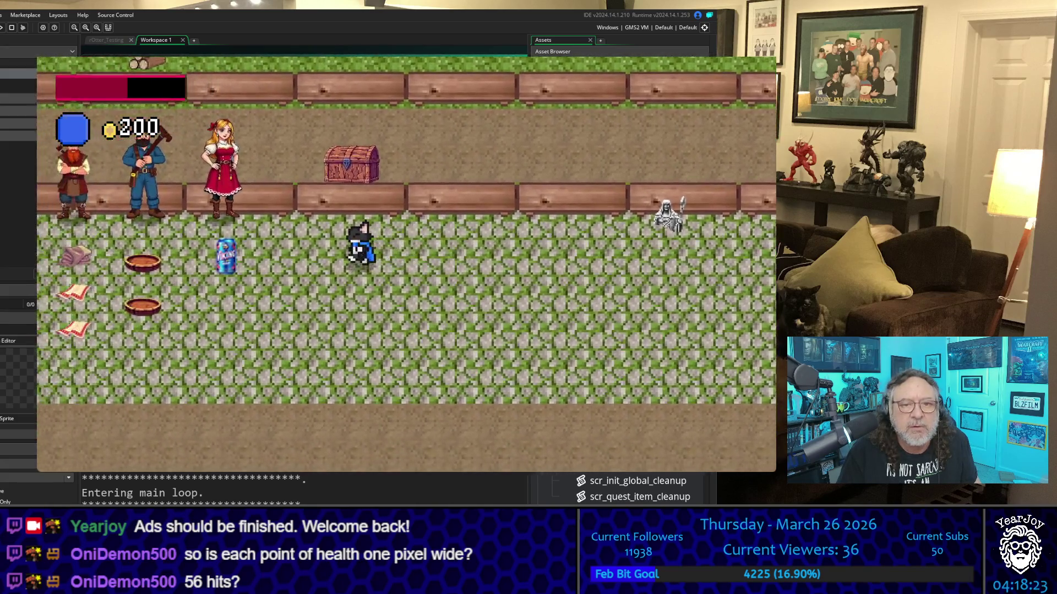
key(Up)
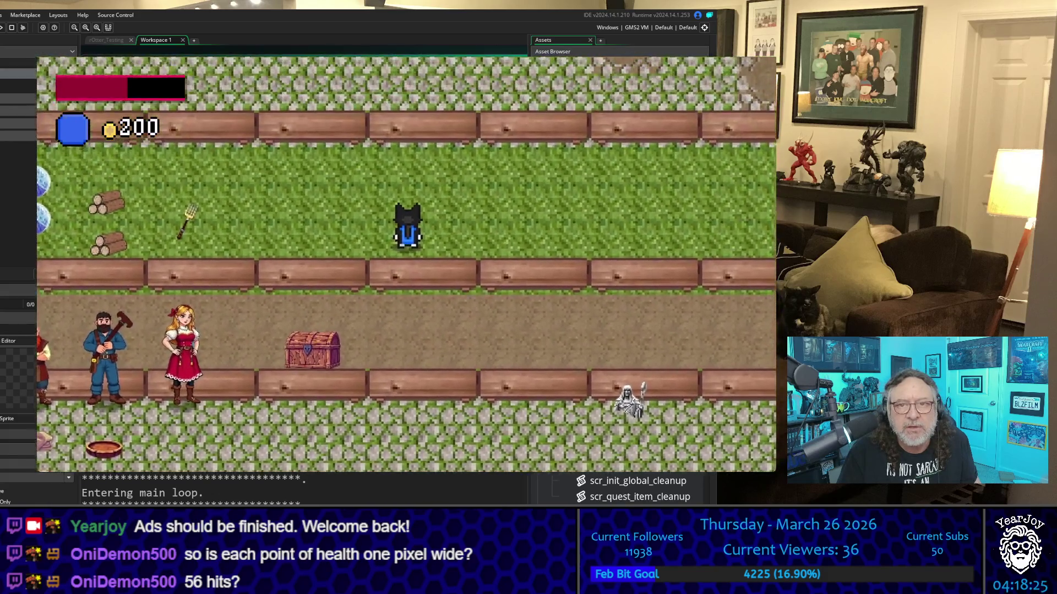
key(Up)
key(Left)
key(Left)
key(Up)
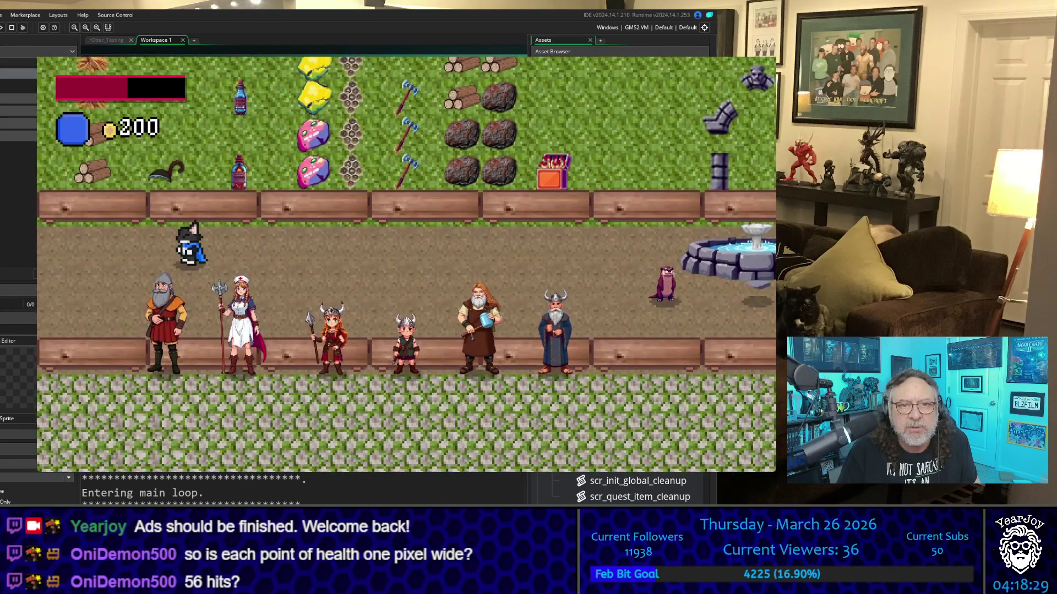
key(Up)
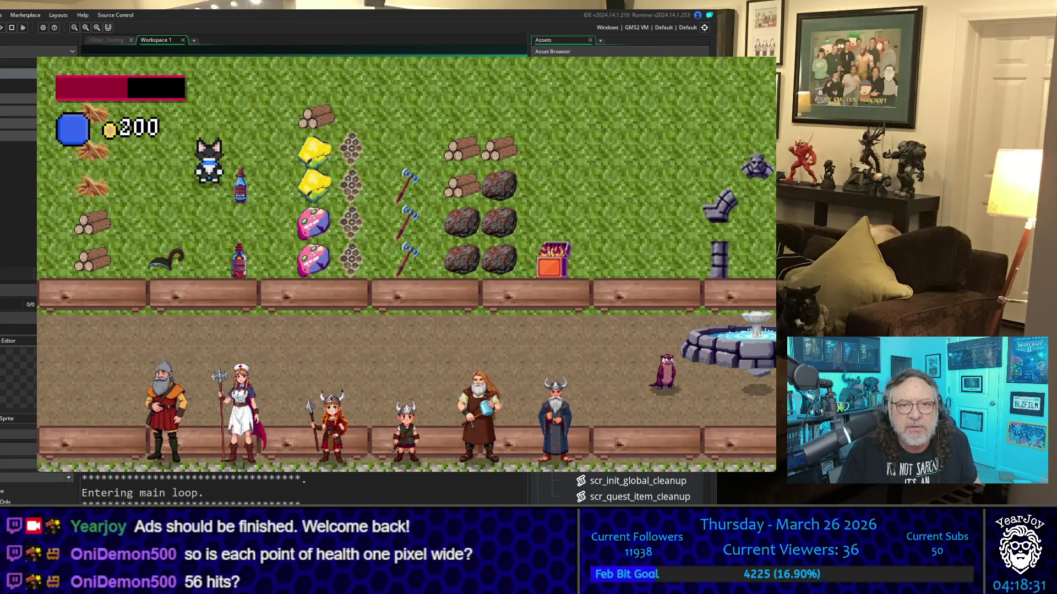
key(Right)
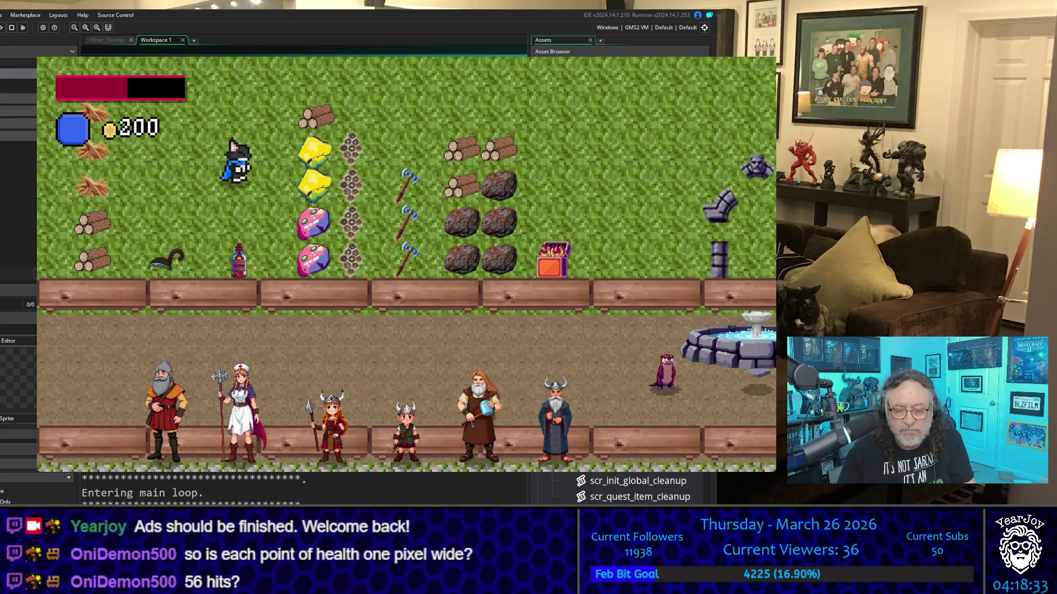
key(i)
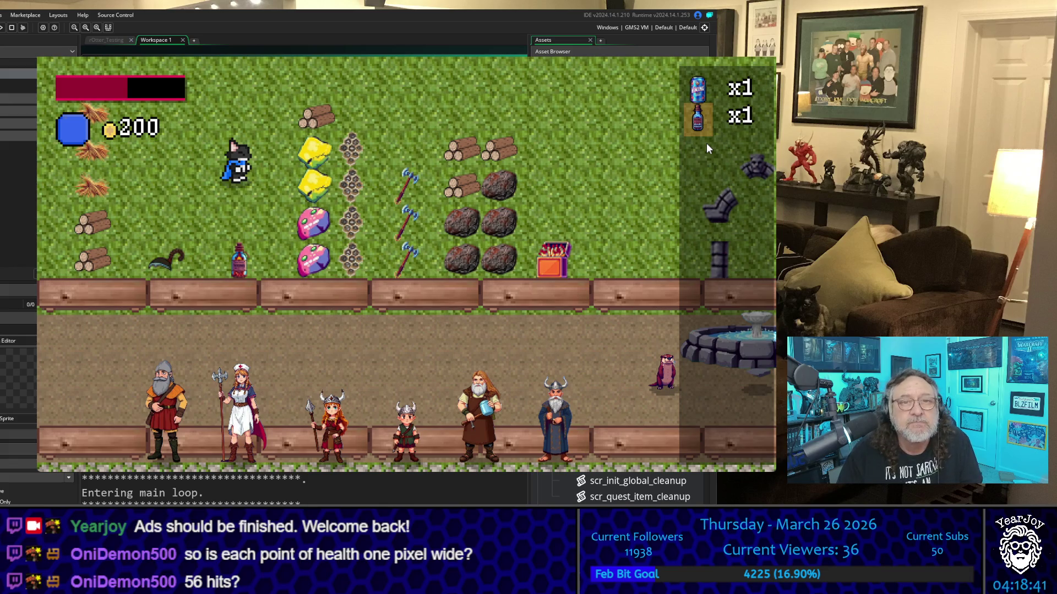
Drink the HP potion and then the VikingSoda to refill the health bar
key(Return)
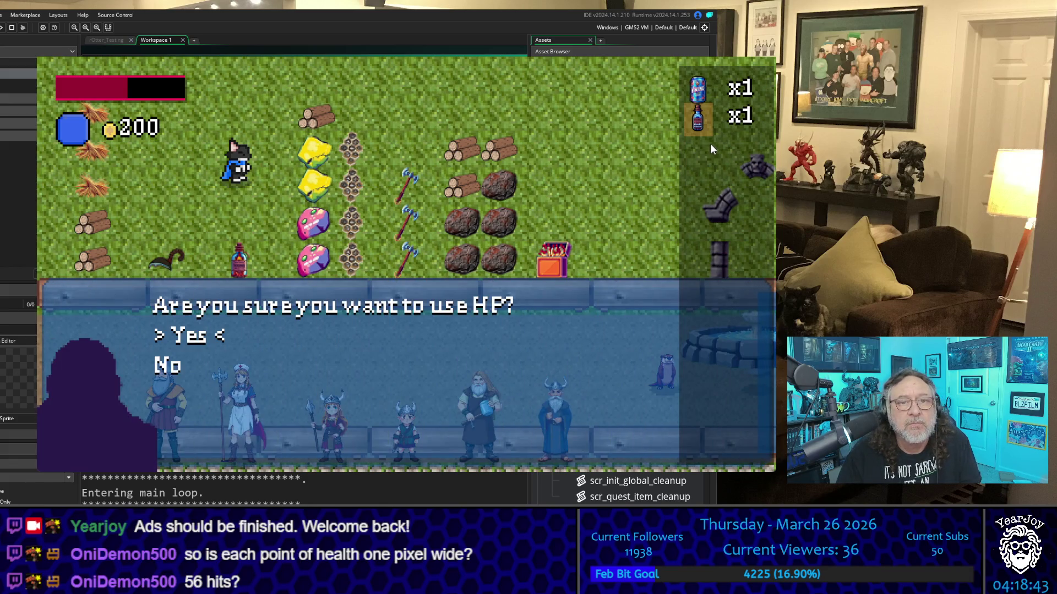
key(Return)
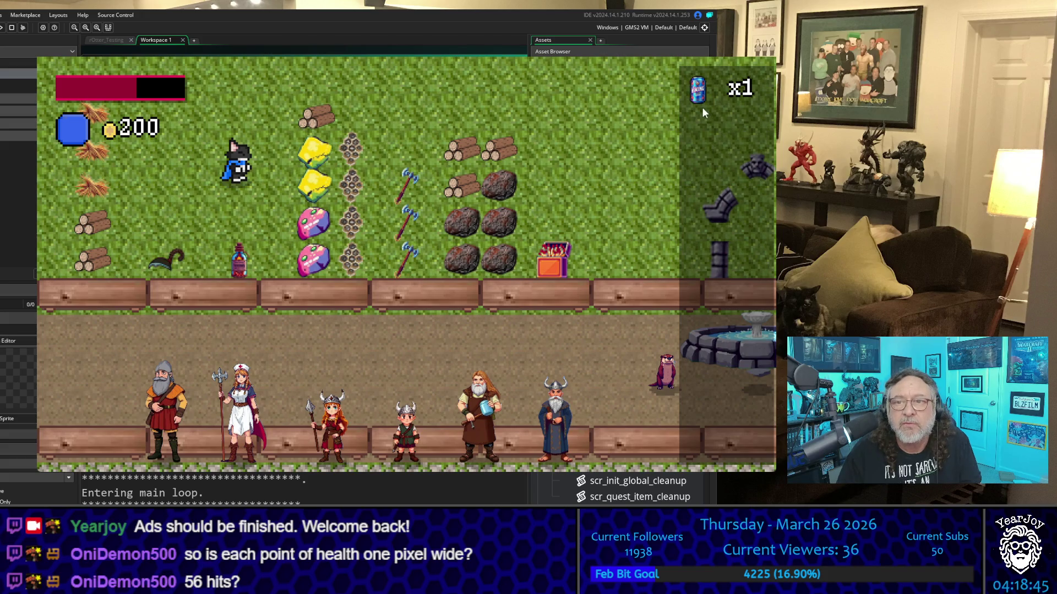
click(700, 104)
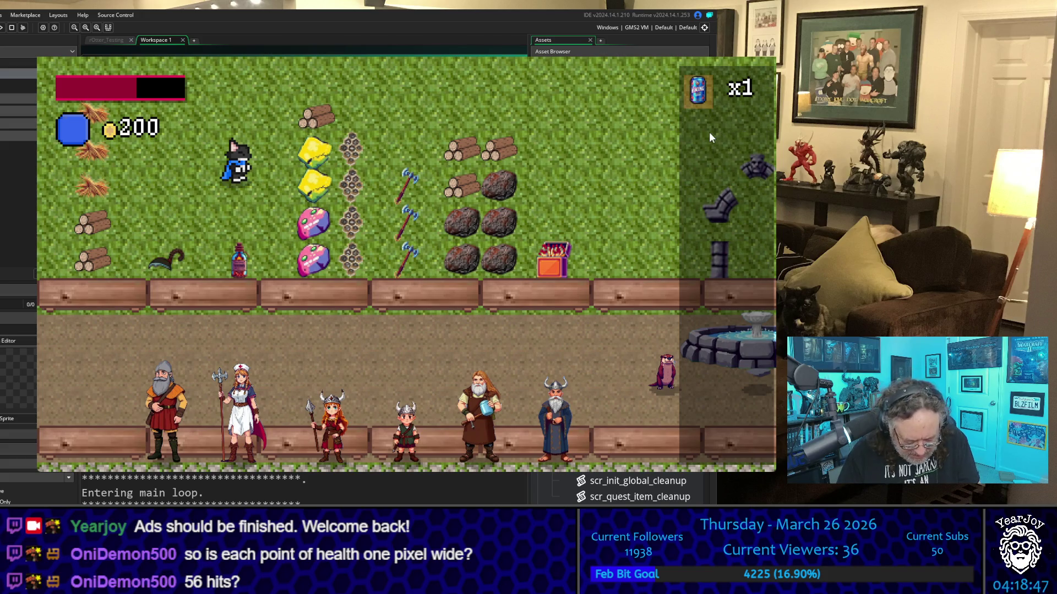
key(Return)
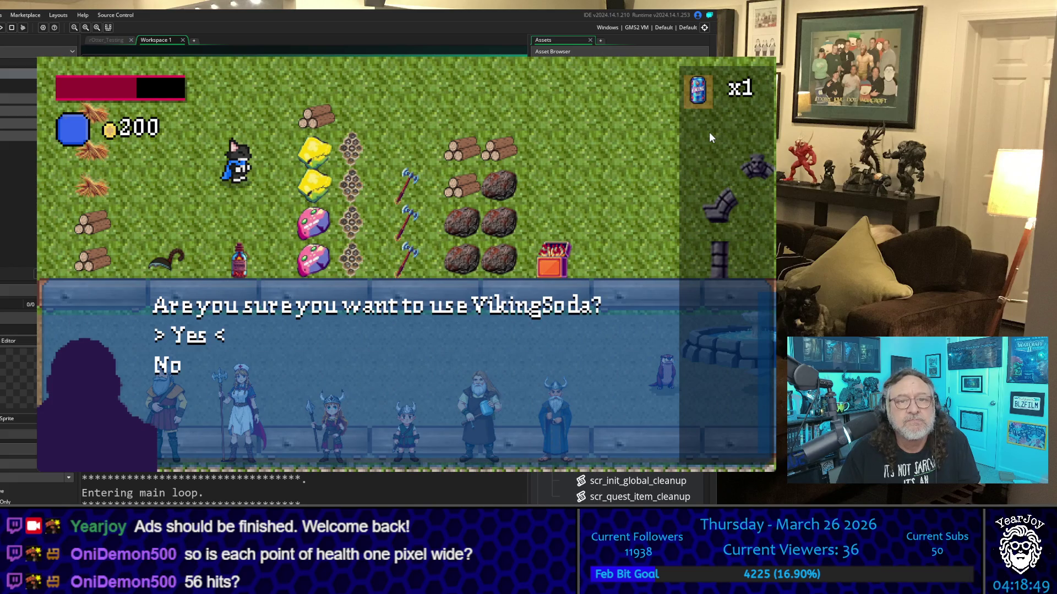
key(Return)
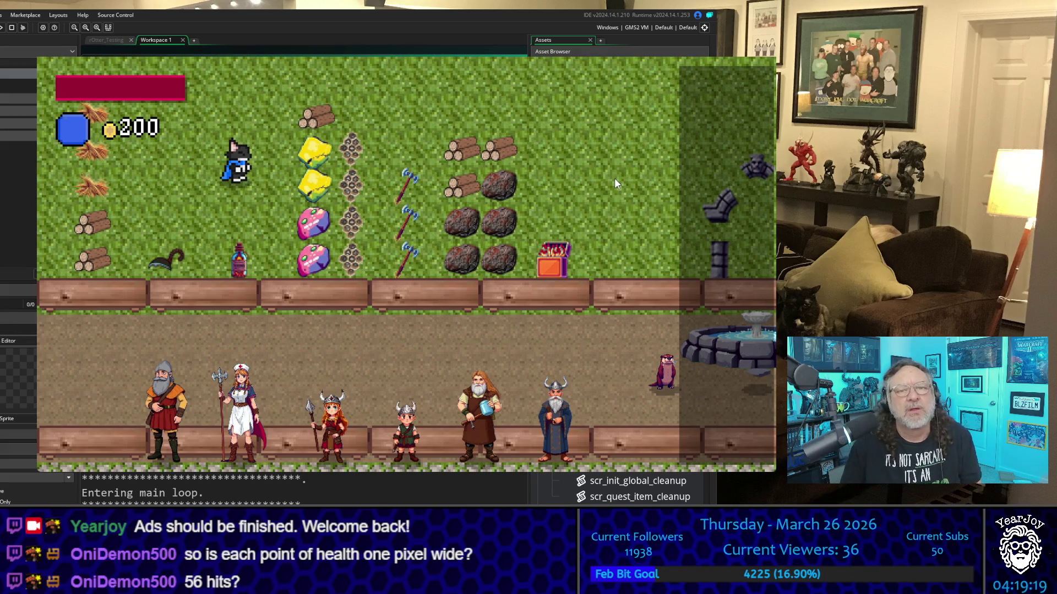
Walk the player up and left, pause and resume, then quit the game with Alt+F4
key(w)
key(a)
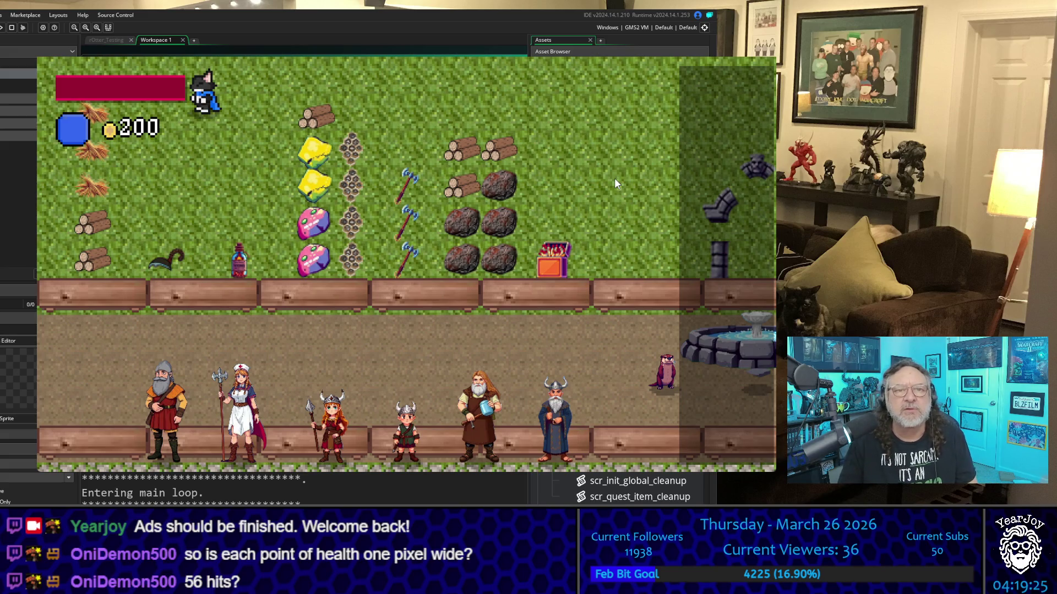
key(Escape)
key(Escape)
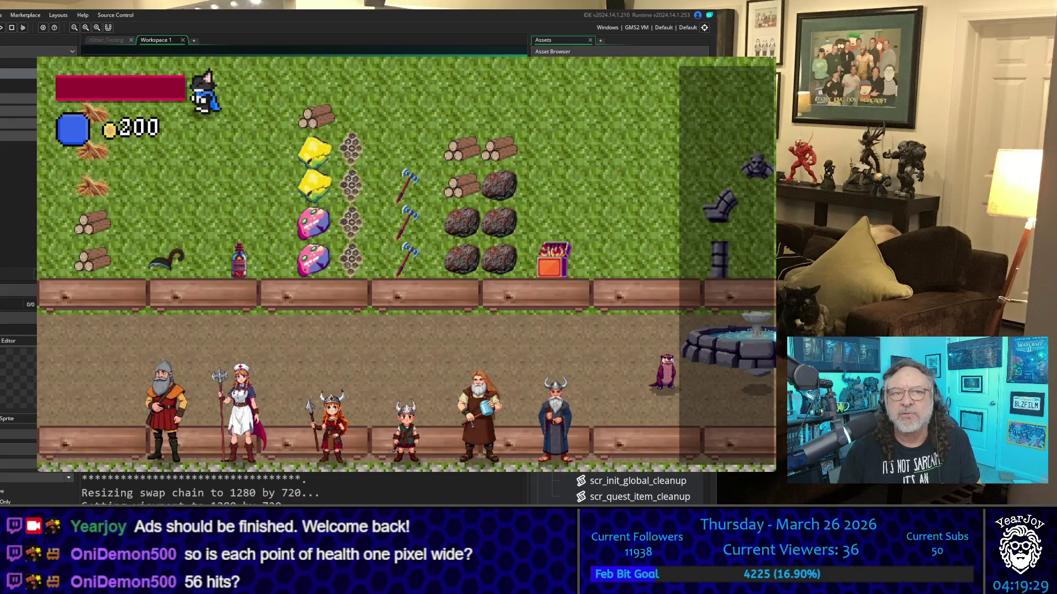
key(alt+F4)
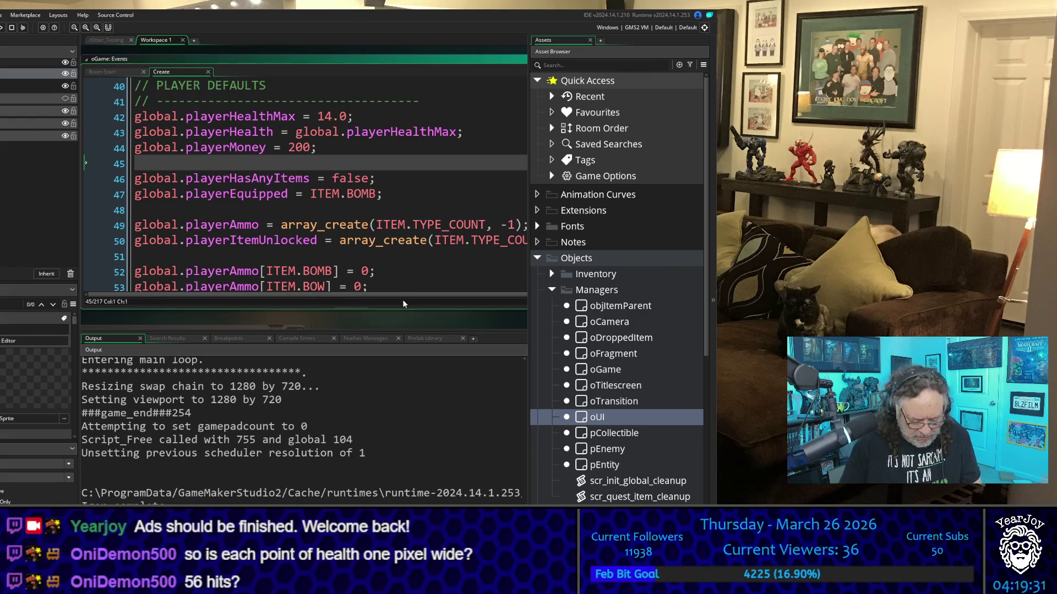
Run the game again with F5 to reach The Town and Unknown Area save slots
key(F5)
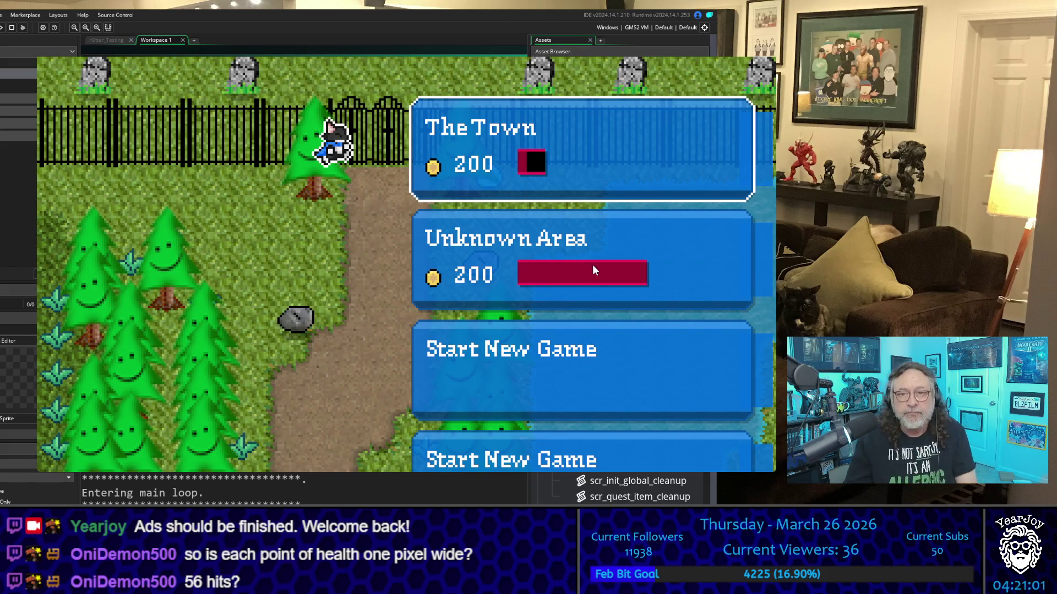
Move through the save slots to Start New Game and back, then close the game
key(Down)
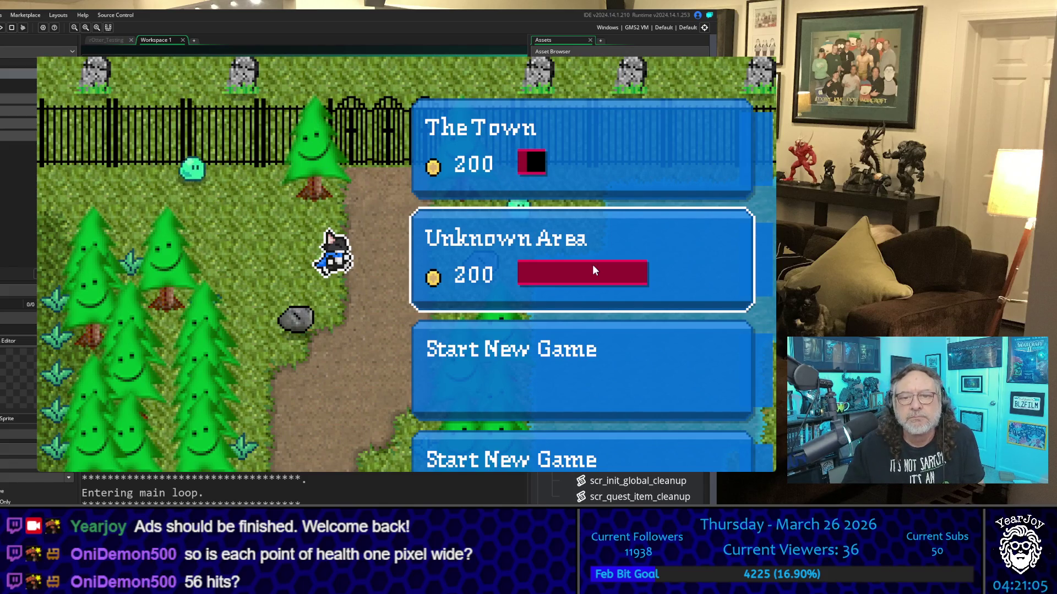
key(Down)
key(Up)
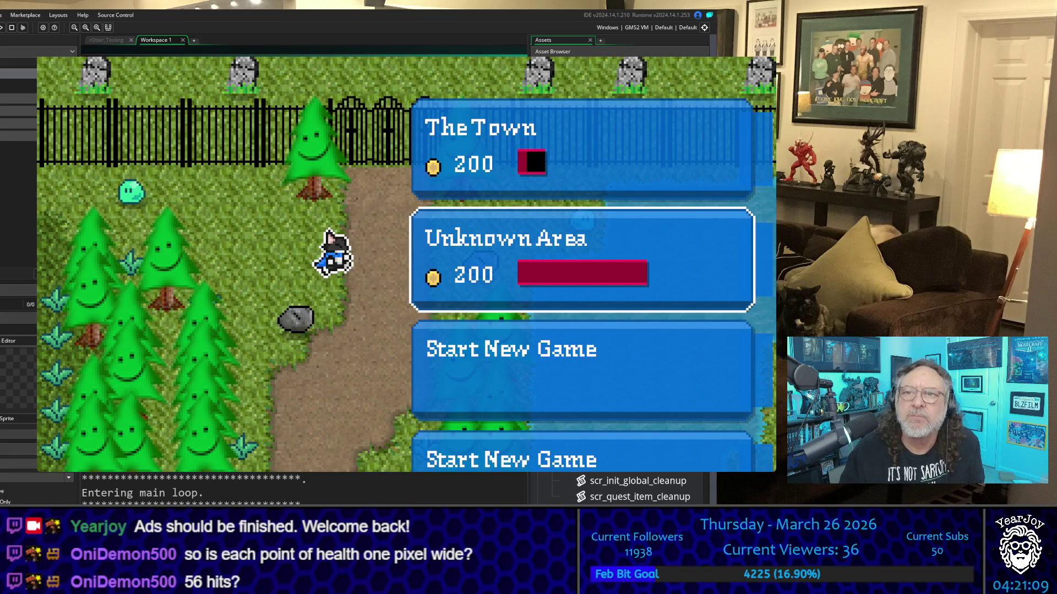
key(Escape)
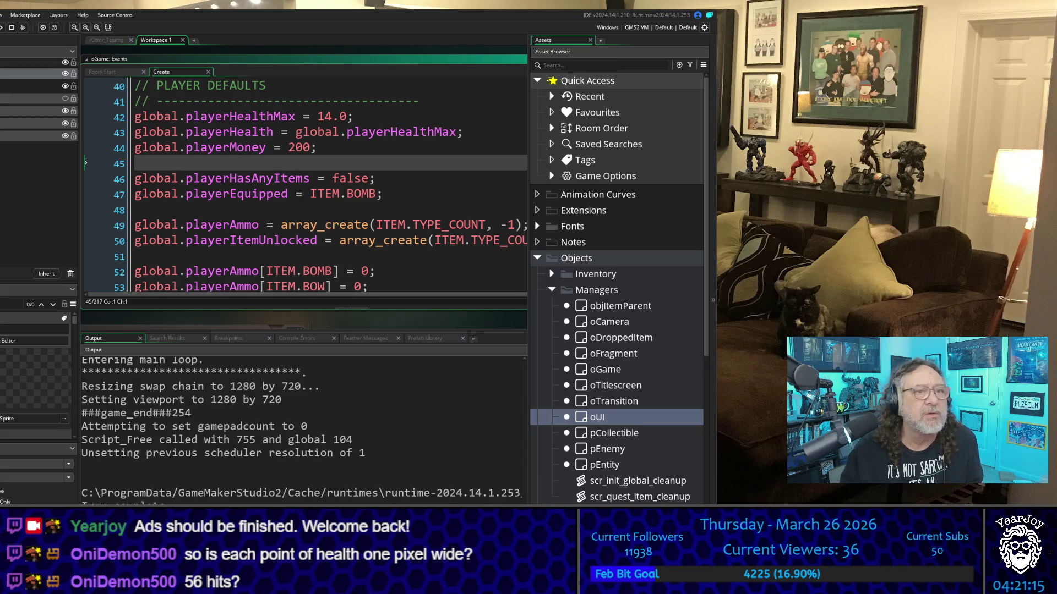
Edit playerHealthMax's 14.0 value by typing 3, then scroll to the quest-level table
click(324, 116)
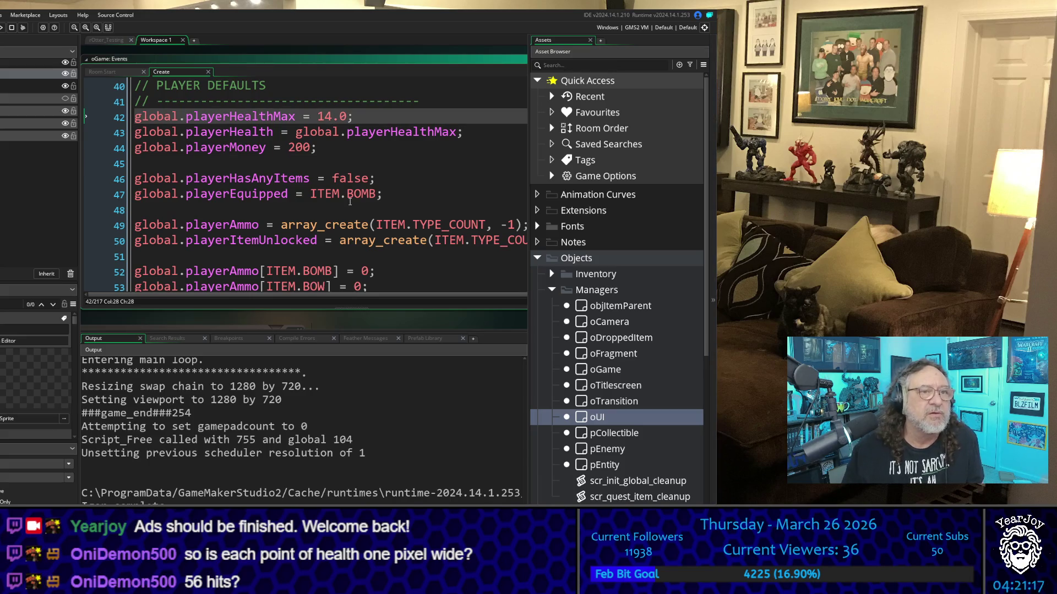
key(shift+Left)
text(3)
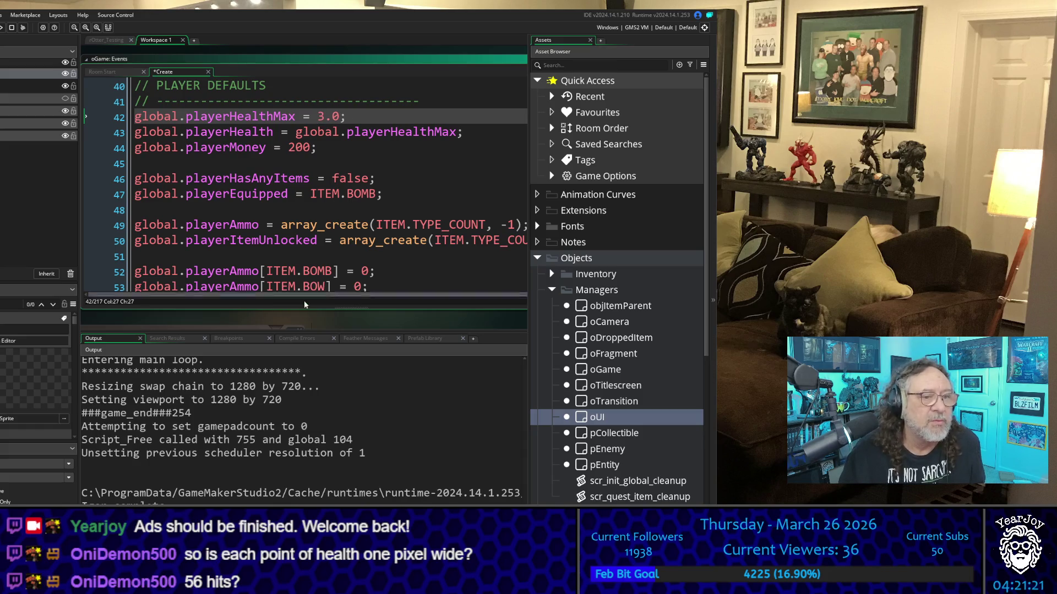
scroll(352, 286, down, 3)
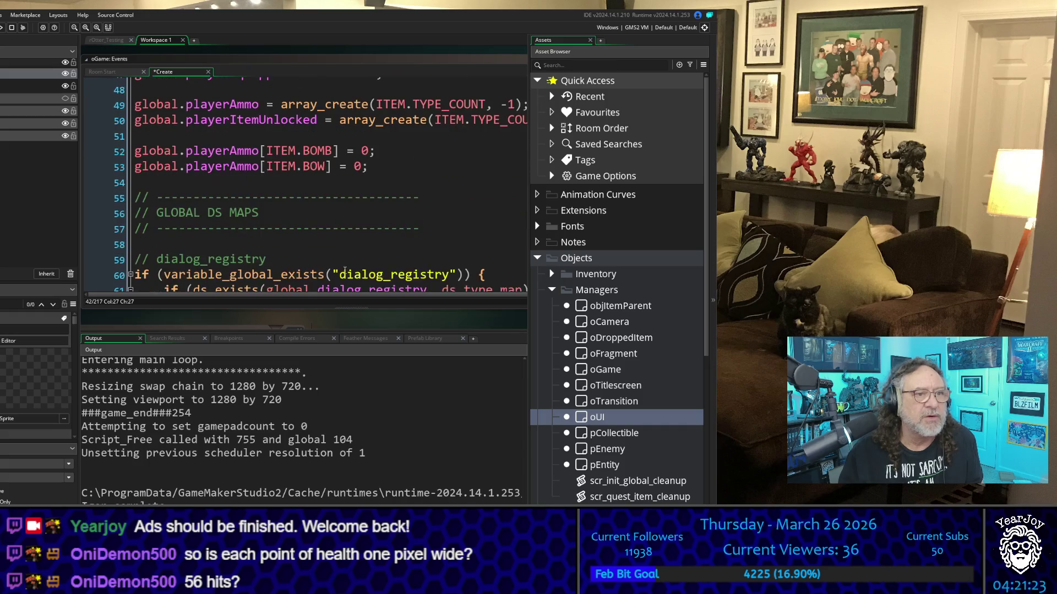
scroll(363, 306, down, 1)
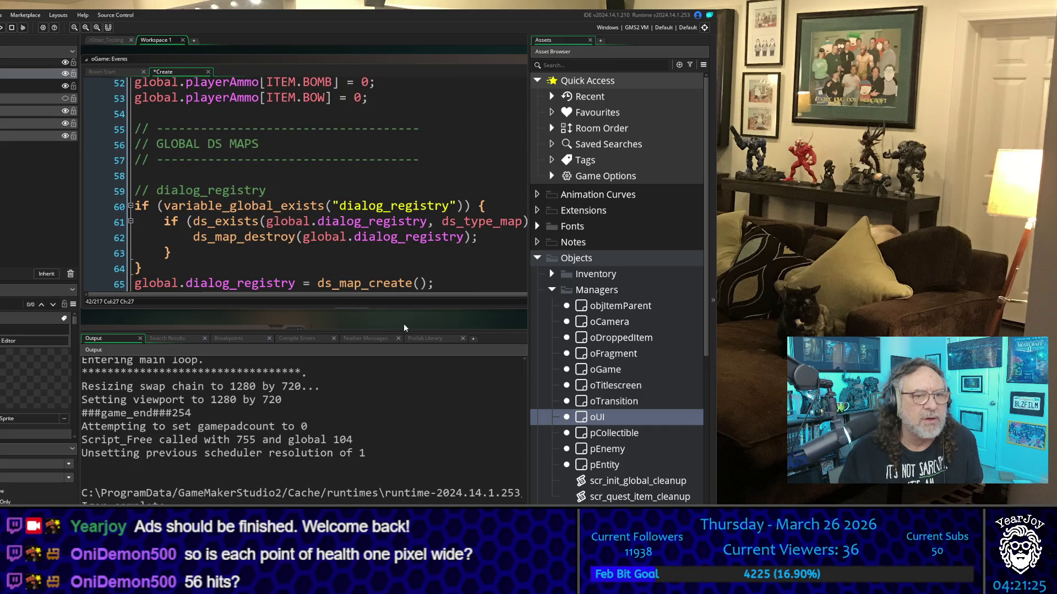
scroll(405, 292, down, 3)
scroll(414, 259, down, 3)
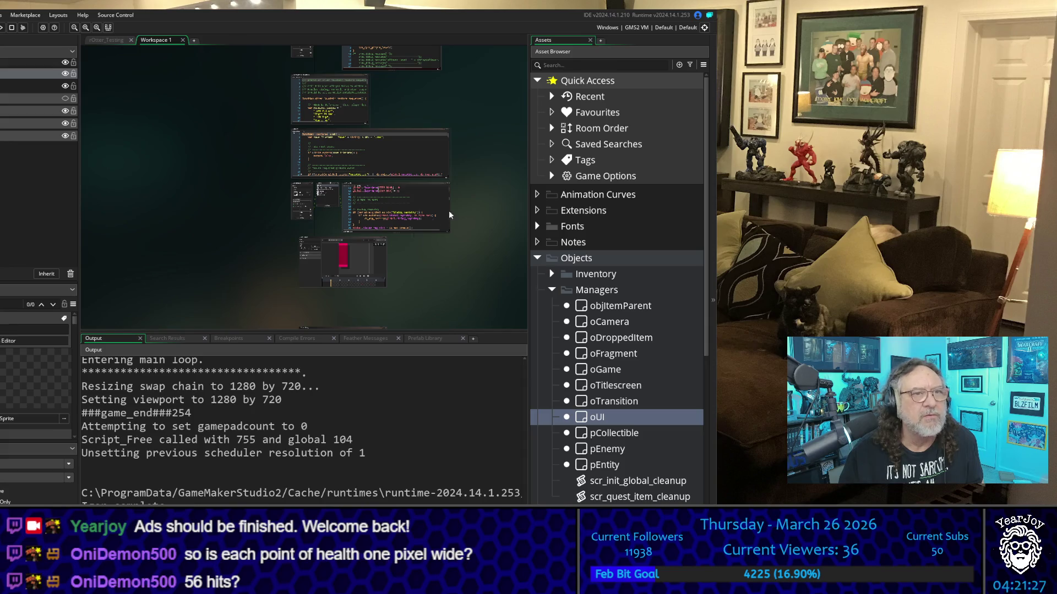
scroll(410, 220, up, 5)
scroll(410, 210, up, 3)
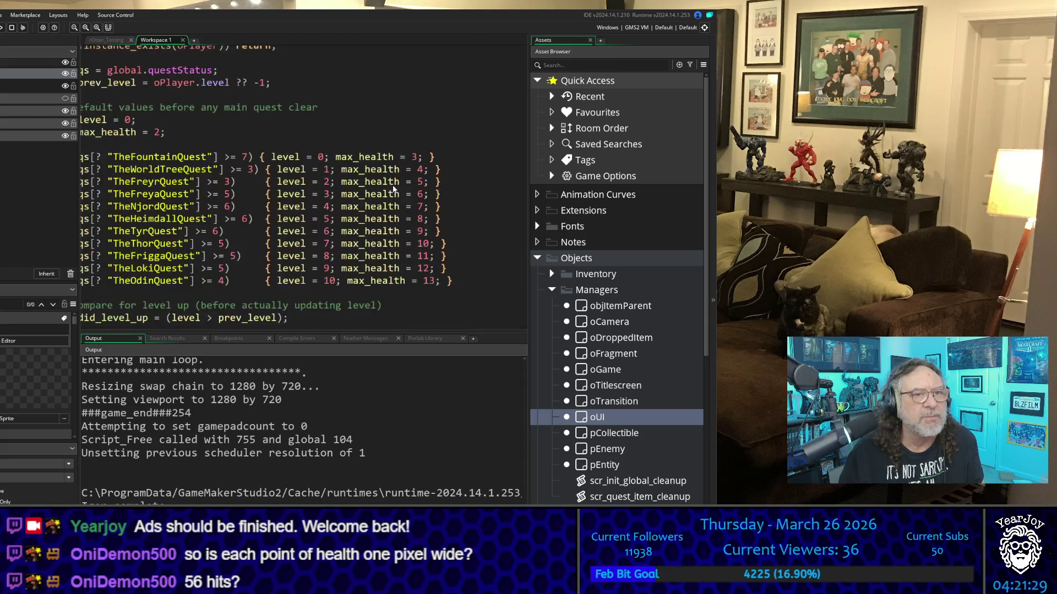
Set max_health to 4 for FountainQuest, 5 for WorldTreeQuest, 6 for FreyrQuest, and 7 for FreyaQuest
click(414, 157)
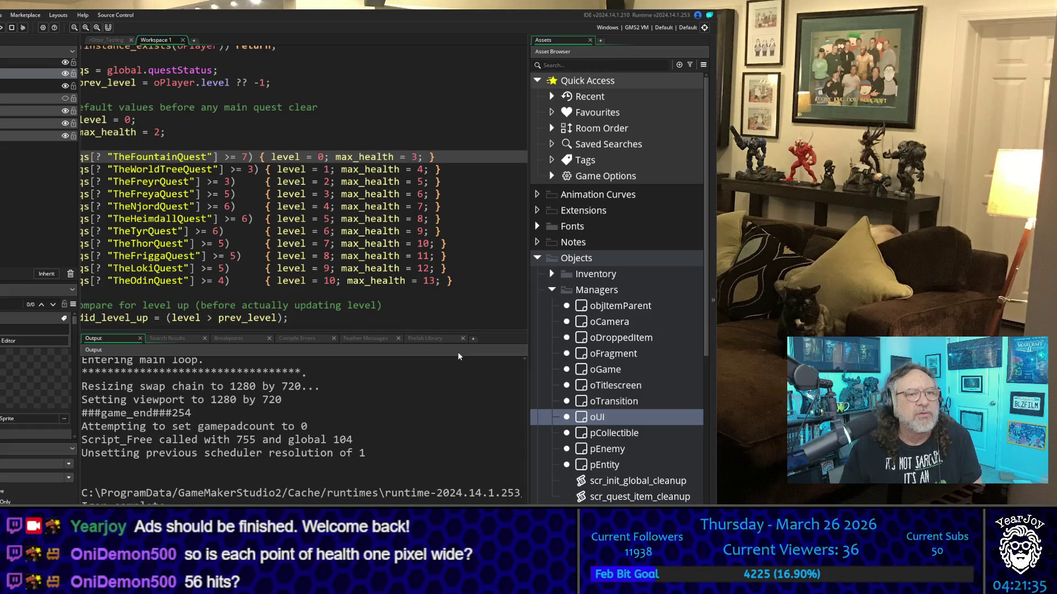
key(BackSpace)
text(4)
key(Down)
key(Up)
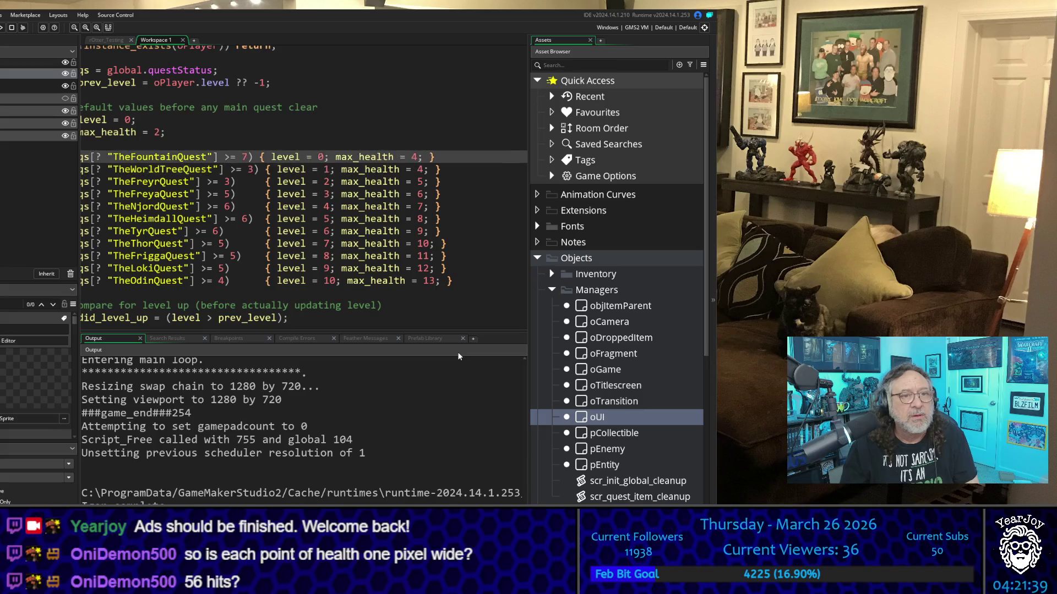
key(Down)
key(Up)
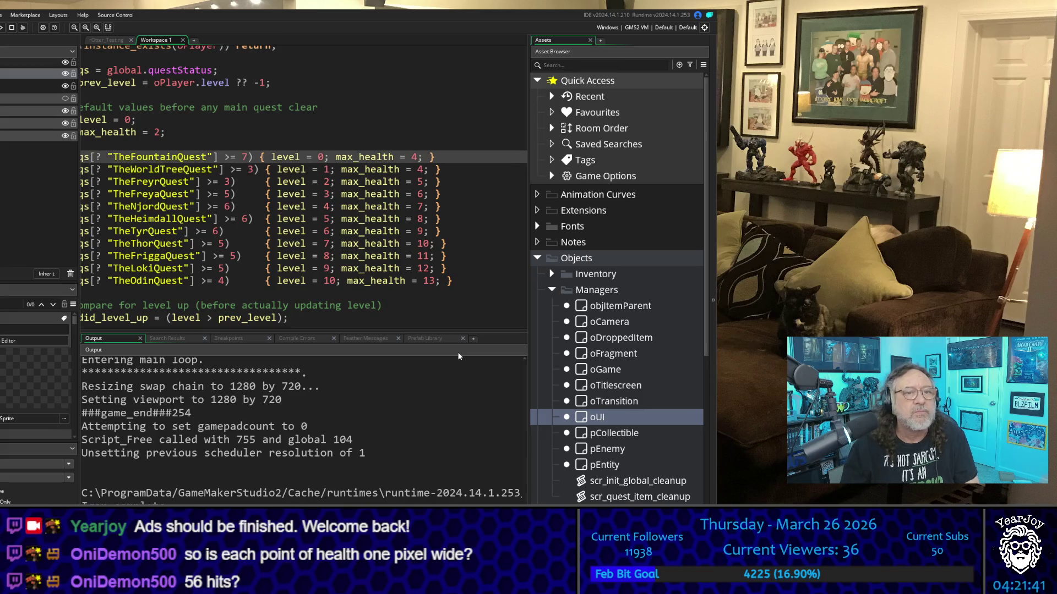
click(418, 170)
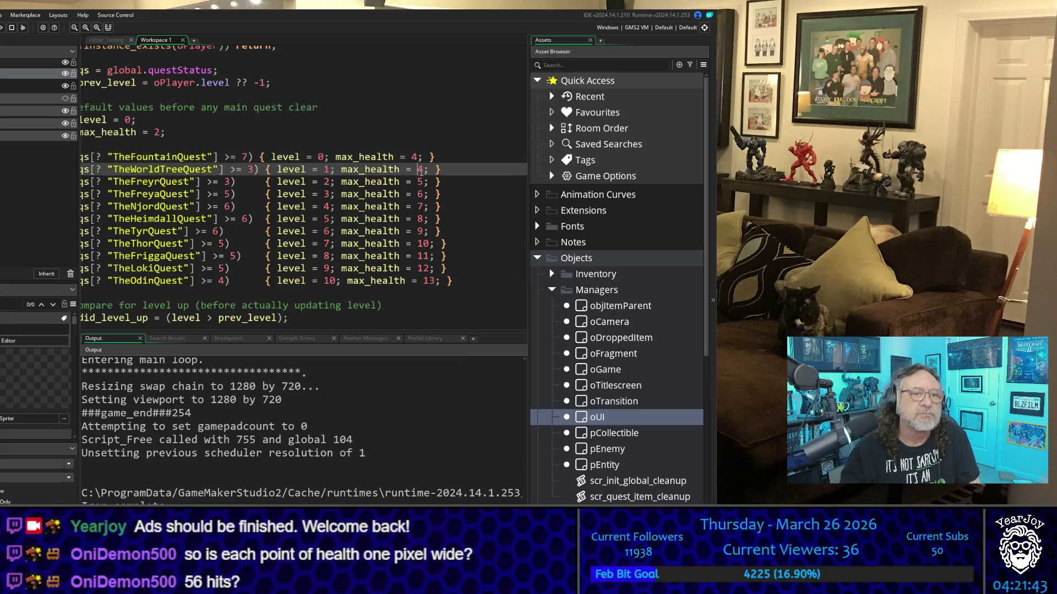
key(Delete)
text(5)
key(Down)
key(BackSpace)
text(6)
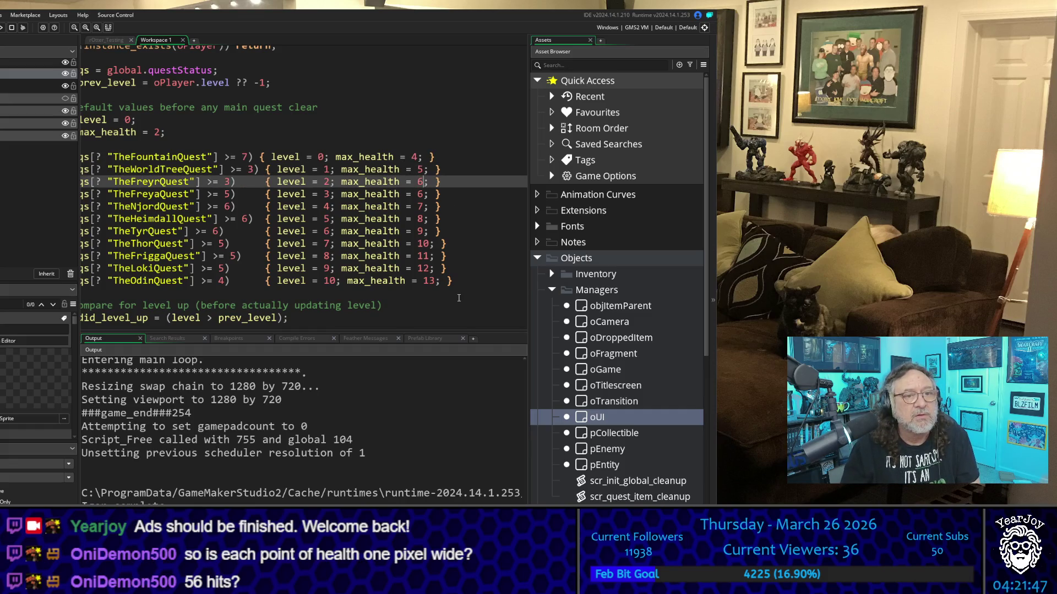
key(Down)
key(BackSpace)
text(7)
Set max_health to 8 for NjordQuest, 9 for HeimdallQuest, 10 for TyrQuest, and 11 for ThorQuest
key(Down)
key(BackSpace)
text(8)
key(Down)
key(BackSpace)
text(9)
key(Down)
key(BackSpace)
text(00)
key(Down)
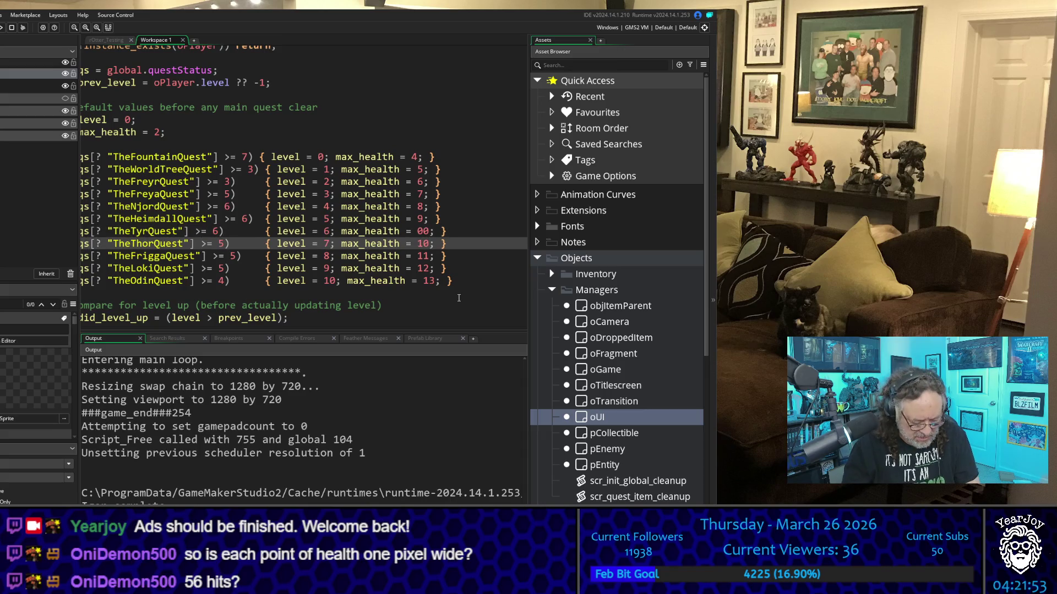
key(Up)
key(BackSpace)
text(1)
key(Down)
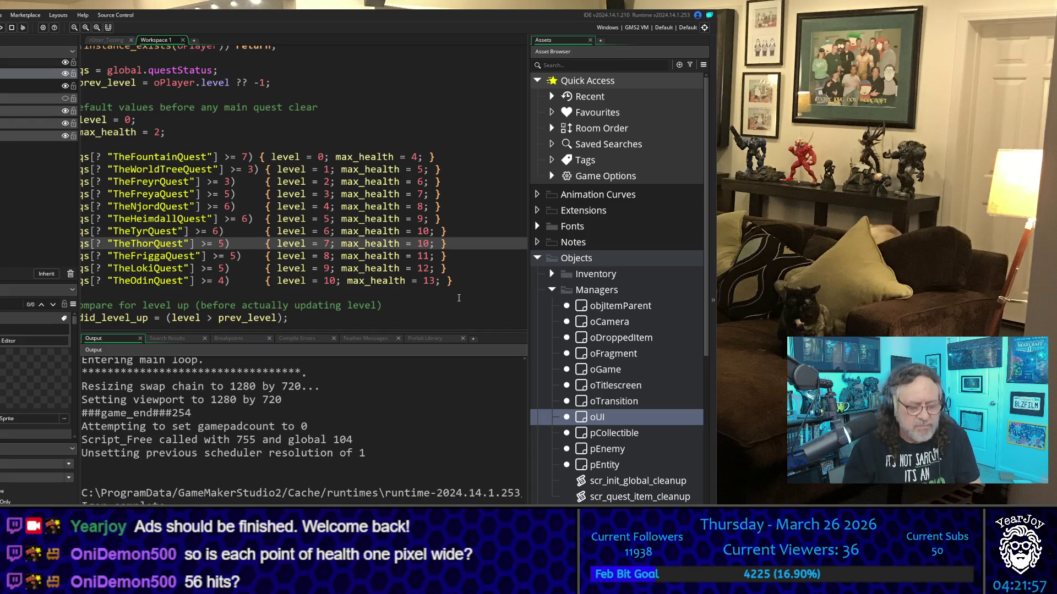
key(BackSpace)
text(1)
Set FriggaQuest to 12, LokiQuest to 13 and OdinQuest to 14, then build and run the game
key(Down)
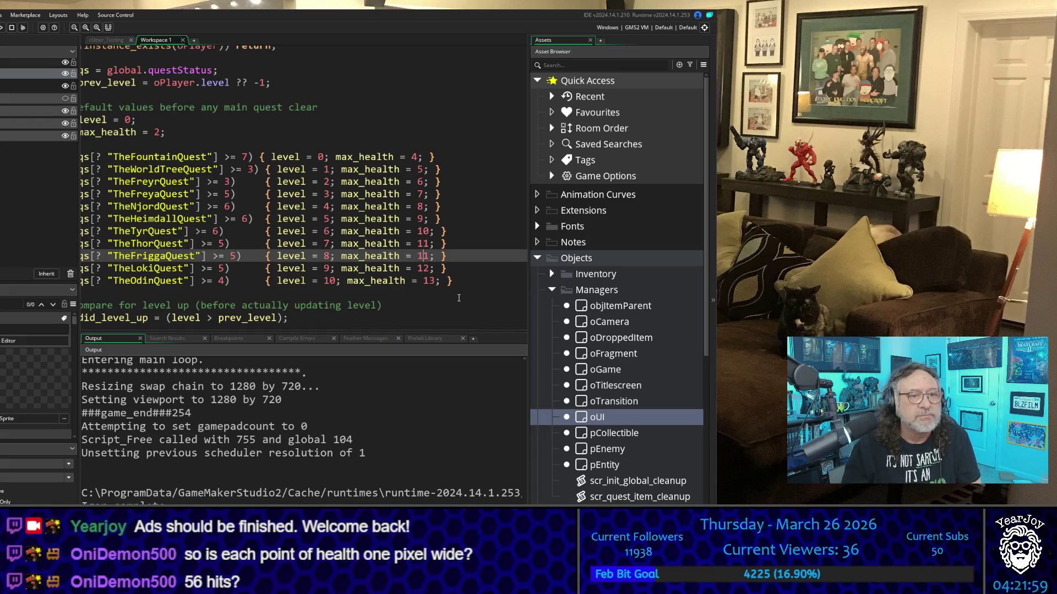
key(BackSpace)
text(2)
key(Down)
key(BackSpace)
text(3)
key(Down)
key(BackSpace)
text(4)
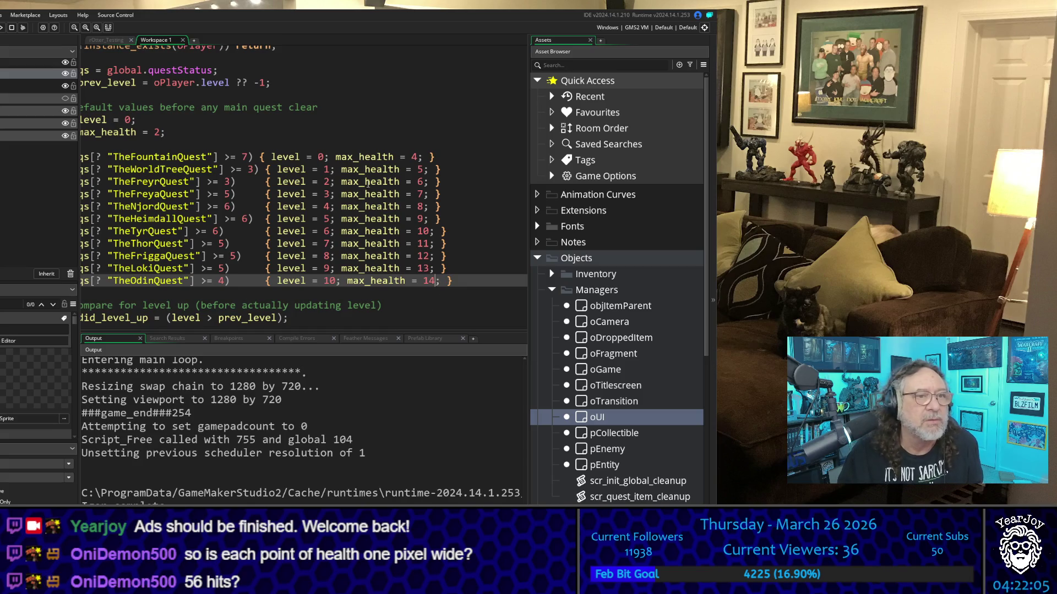
click(434, 128)
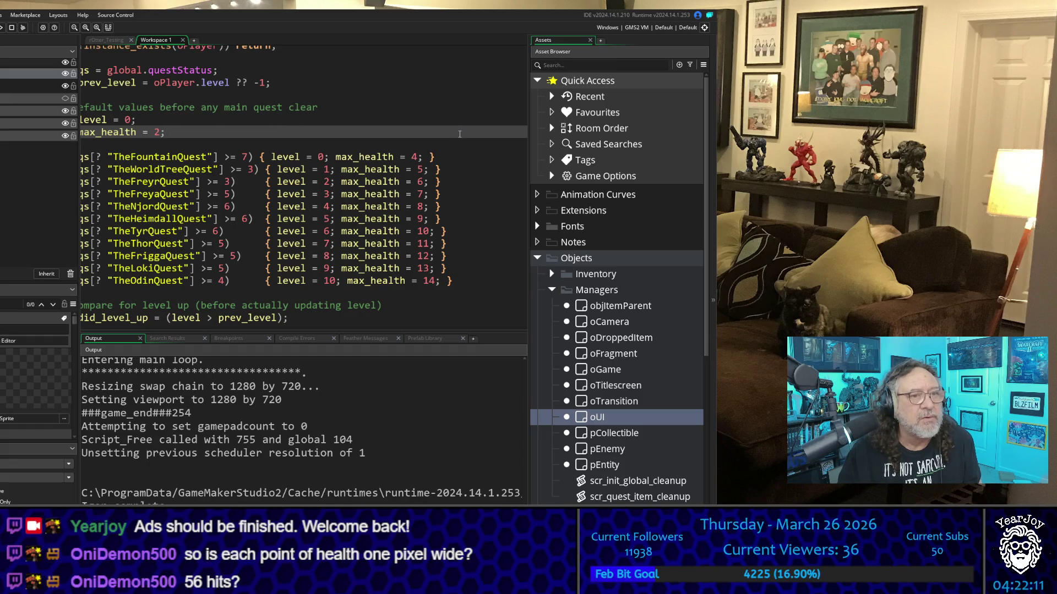
key(F5)
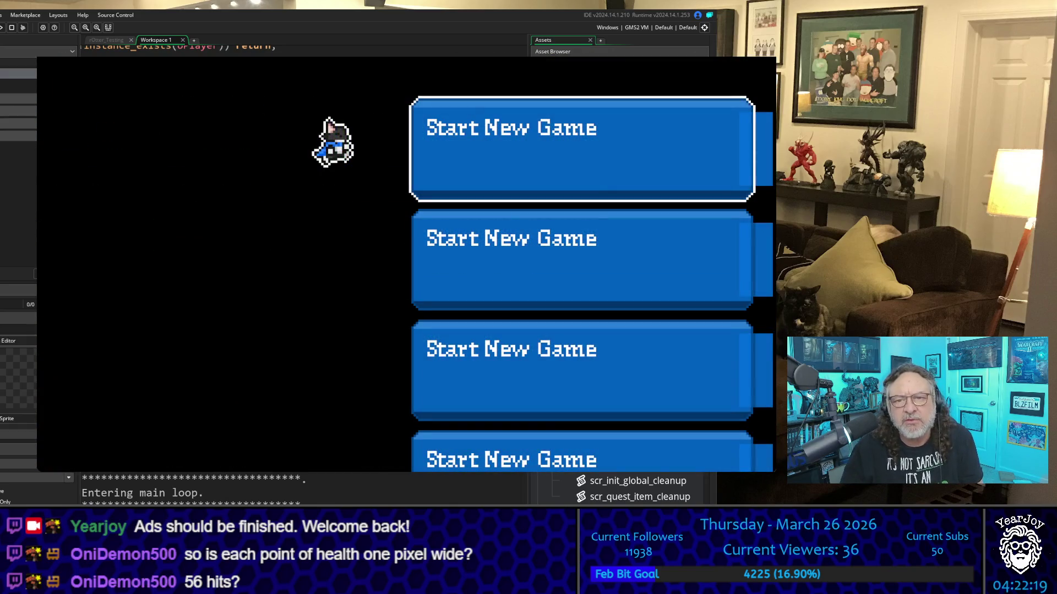
Start a new game and walk around the fountain, statues and fence
key(Return)
key(Up)
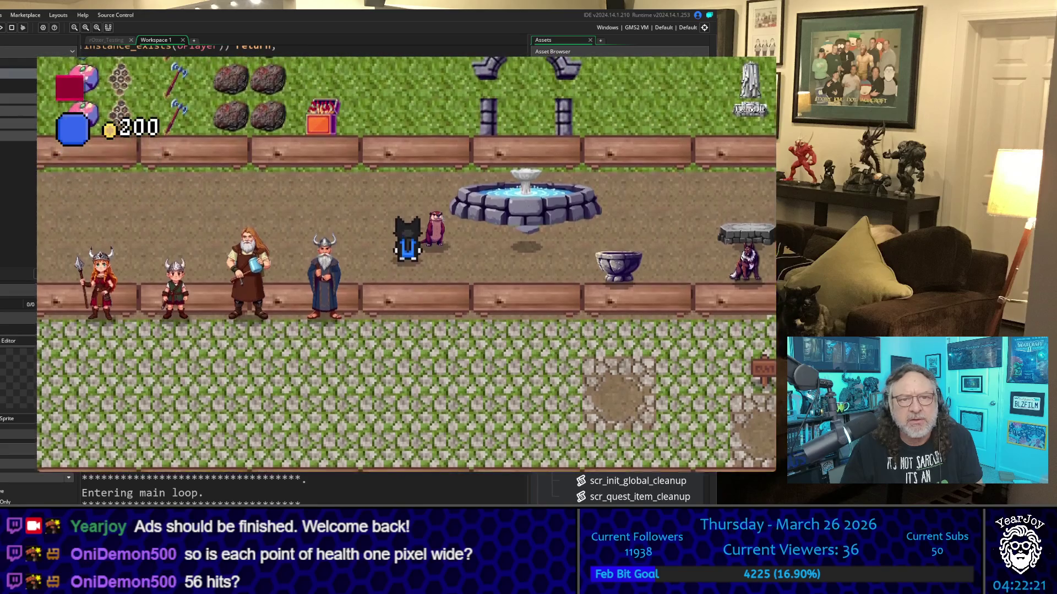
key(Down)
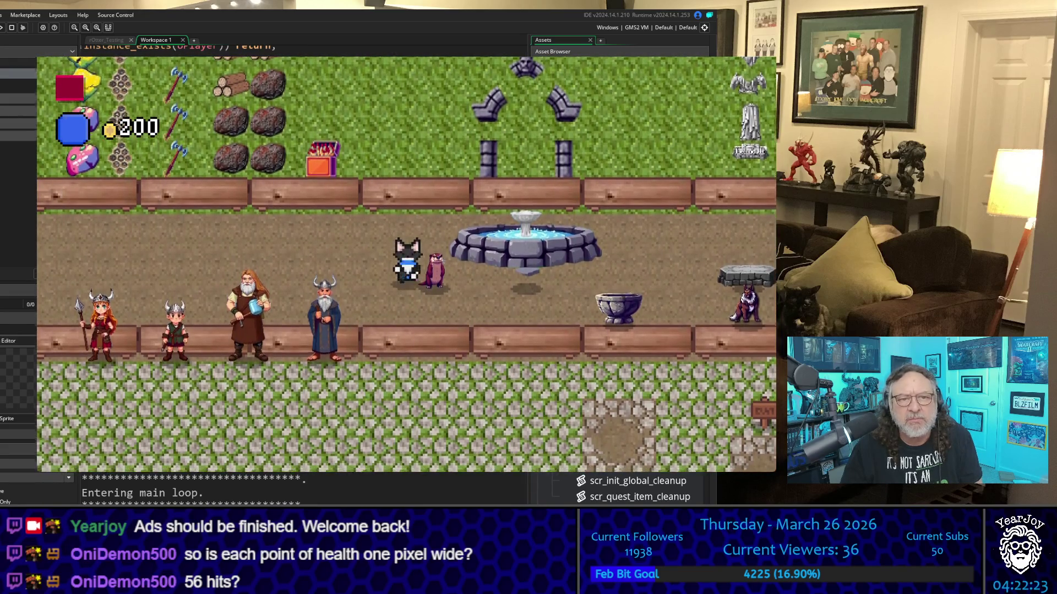
key(Up)
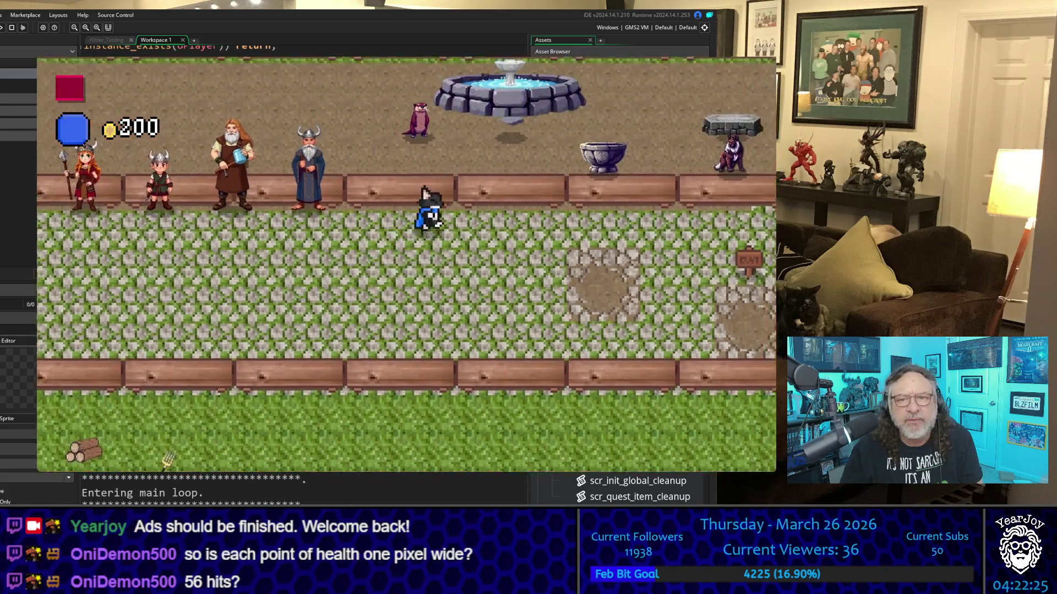
key(Up)
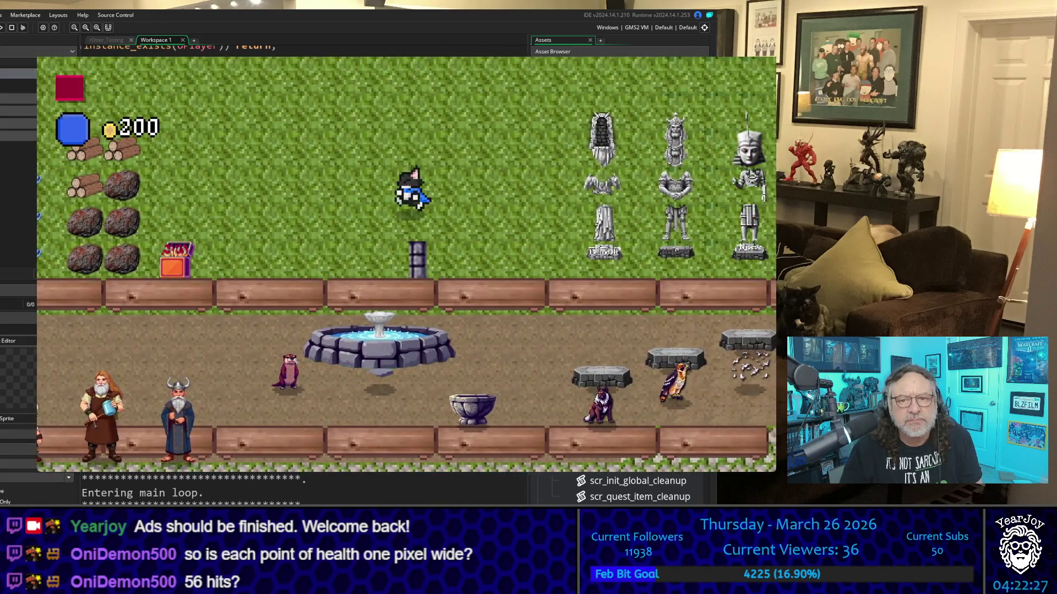
key(Right)
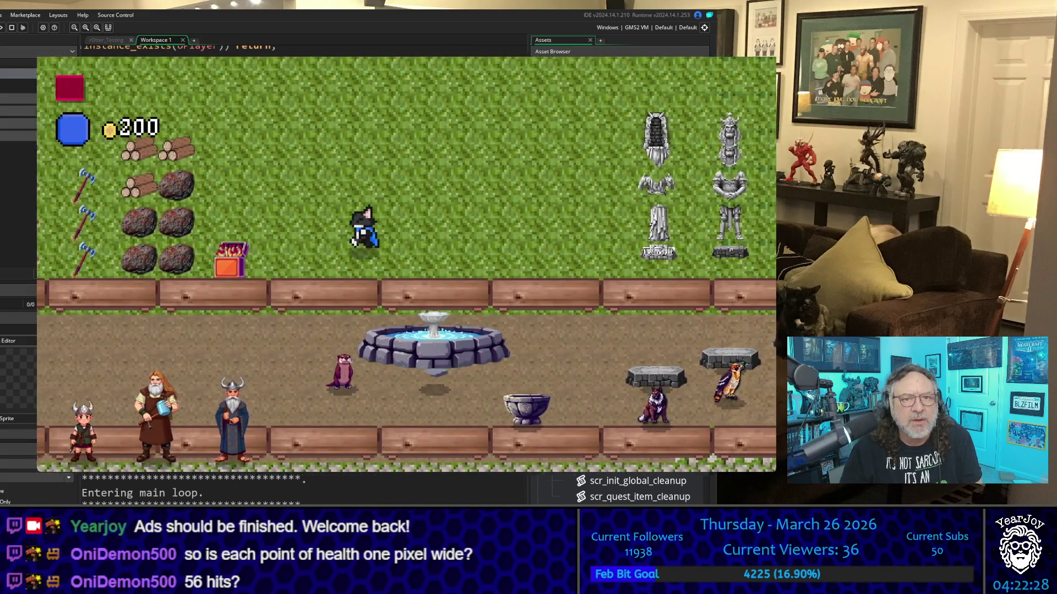
key(Down)
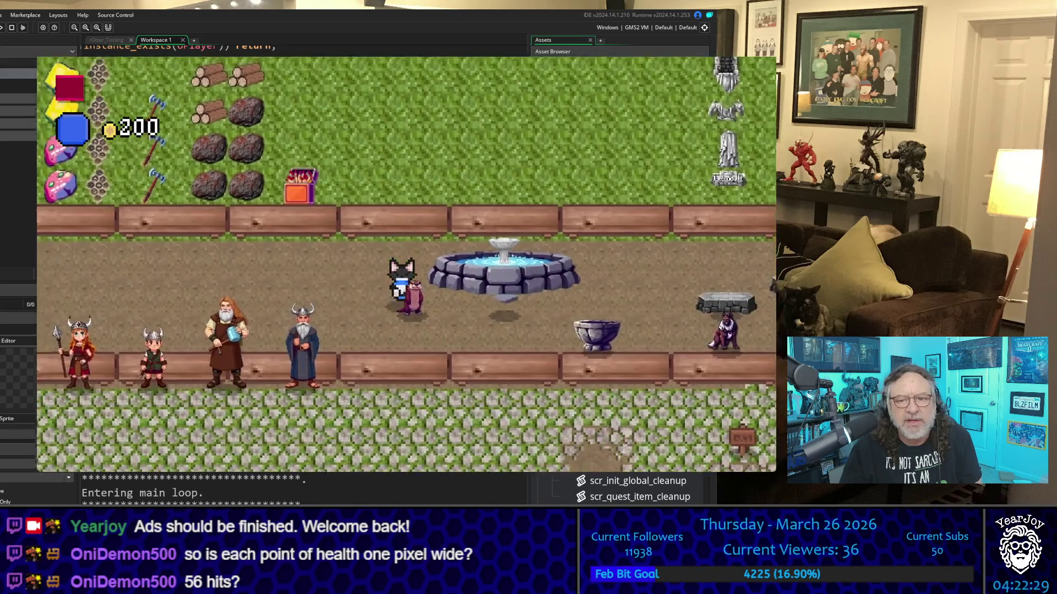
key(Up)
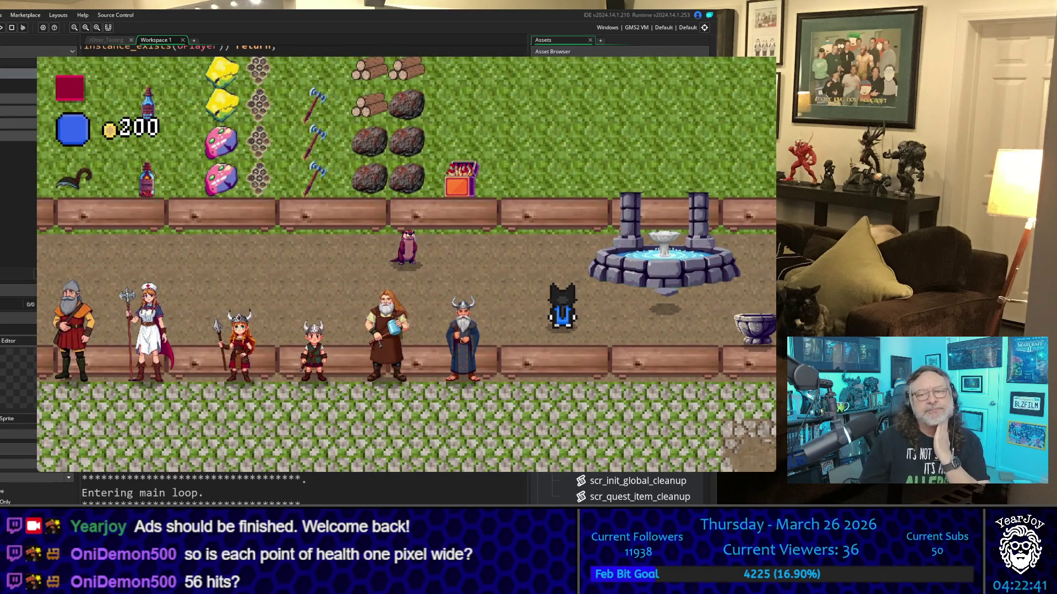
Follow the village path up to the fountain shrine and advance its dialogue
key(Right)
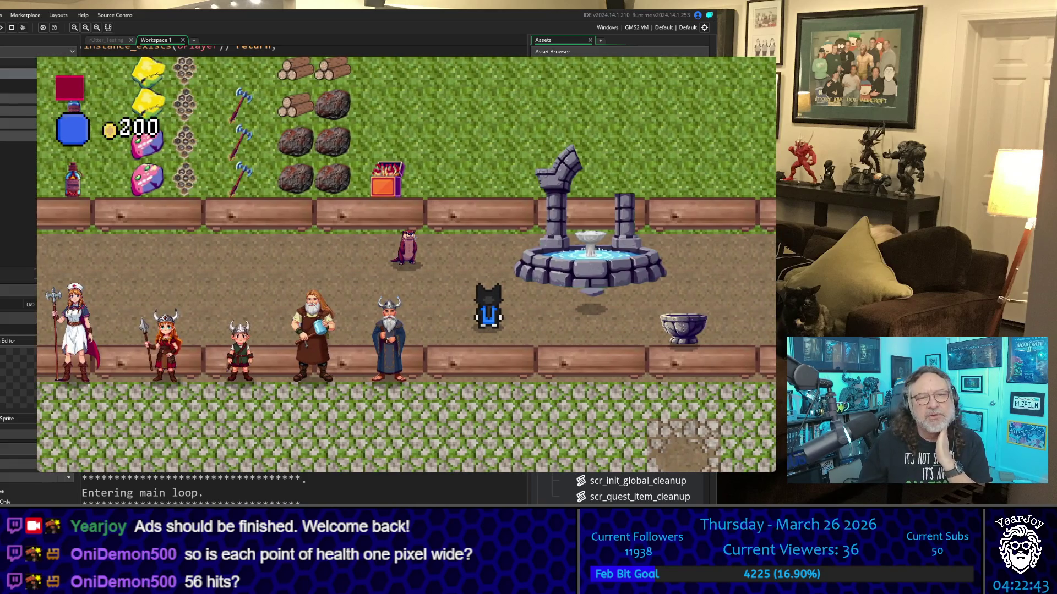
key(Left)
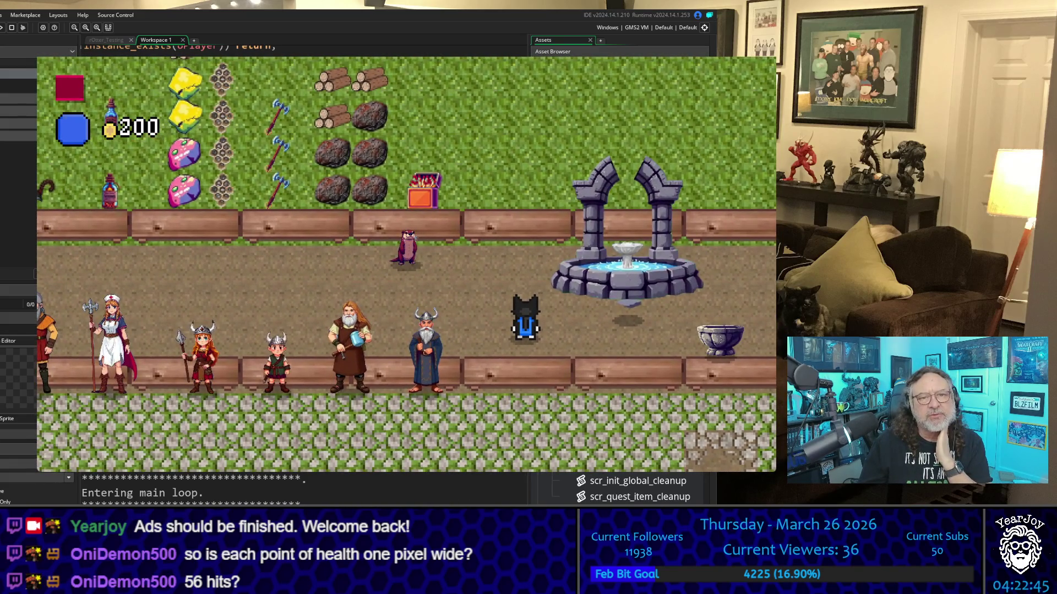
key(Down)
key(Left)
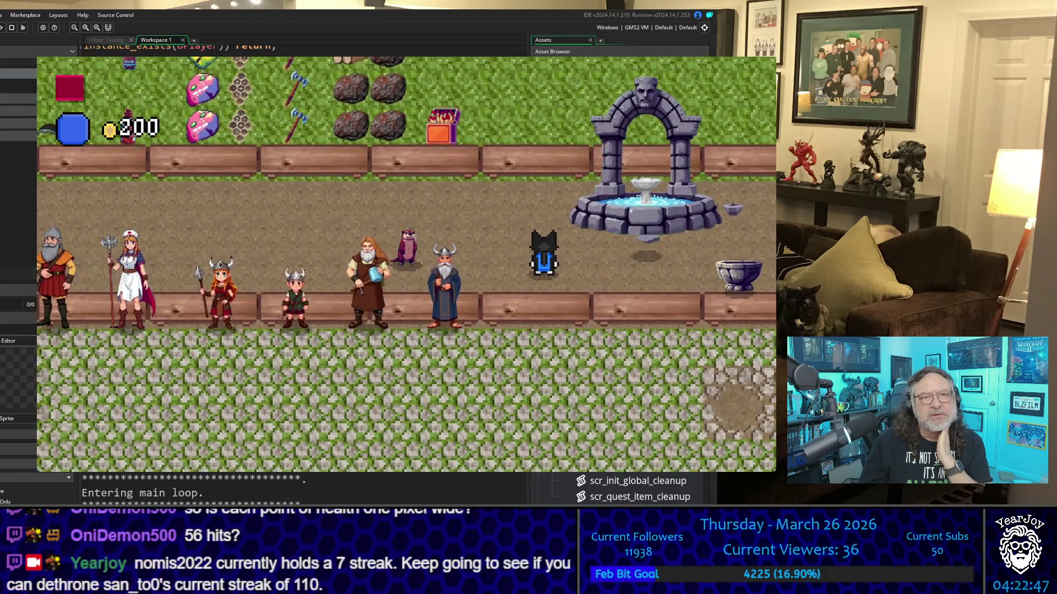
key(Down)
key(Right)
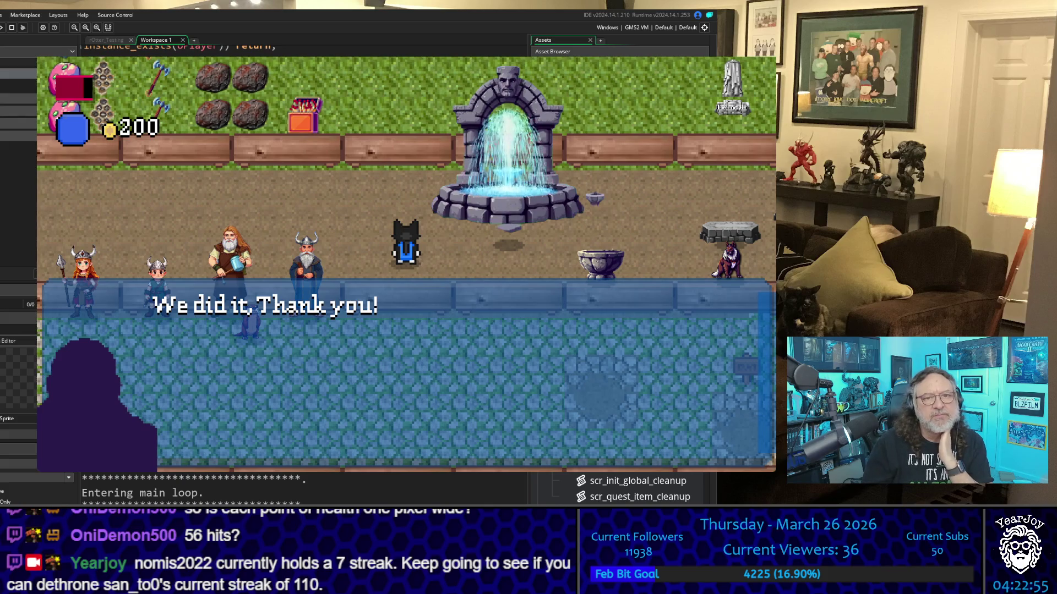
key(space)
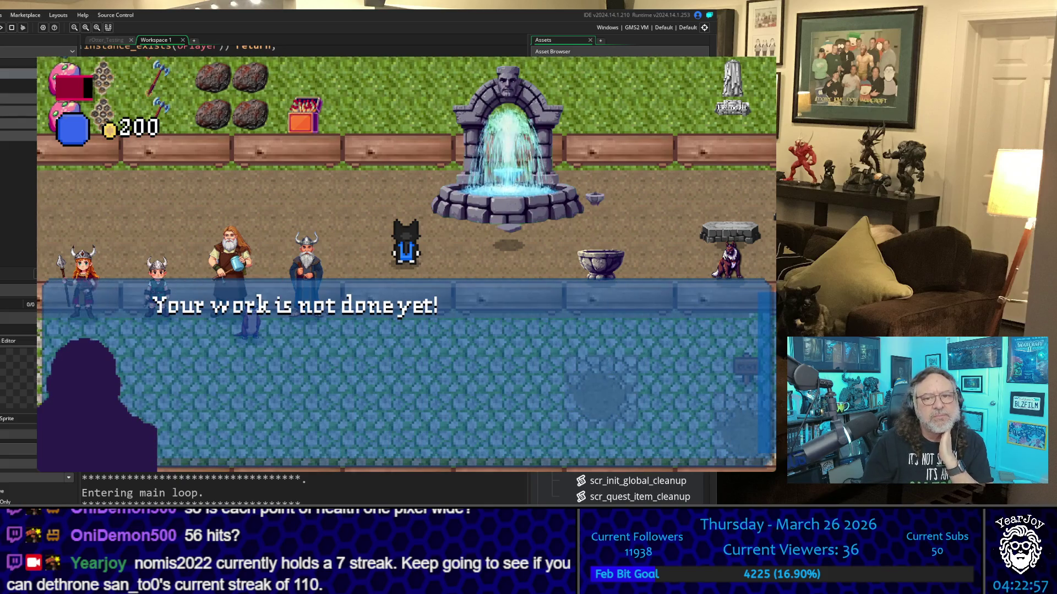
Walk past the pedestals to the villagers, close their dialogue, and head to the signpost
key(Right)
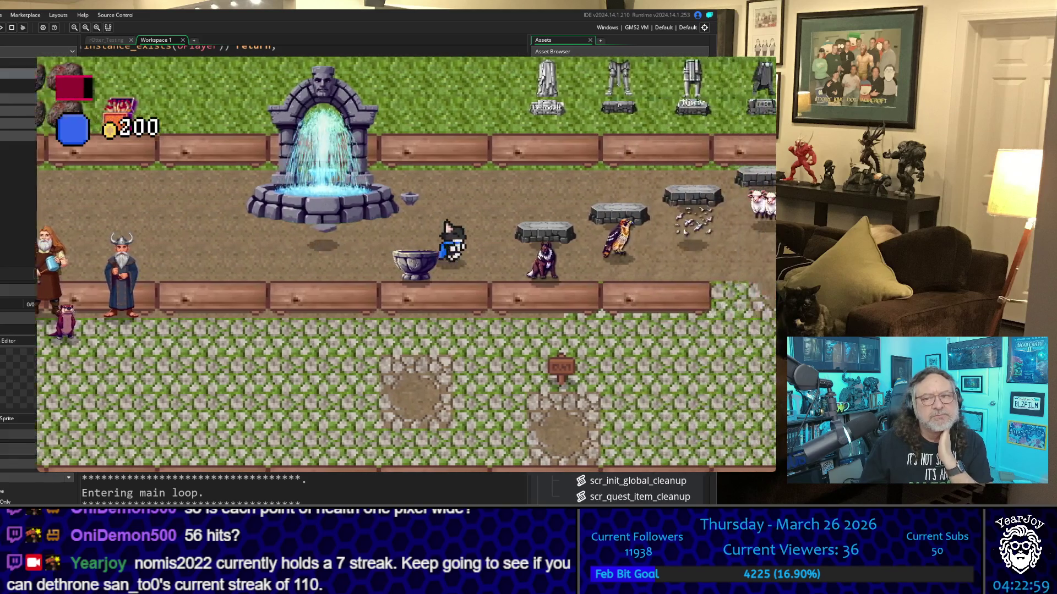
key(Right)
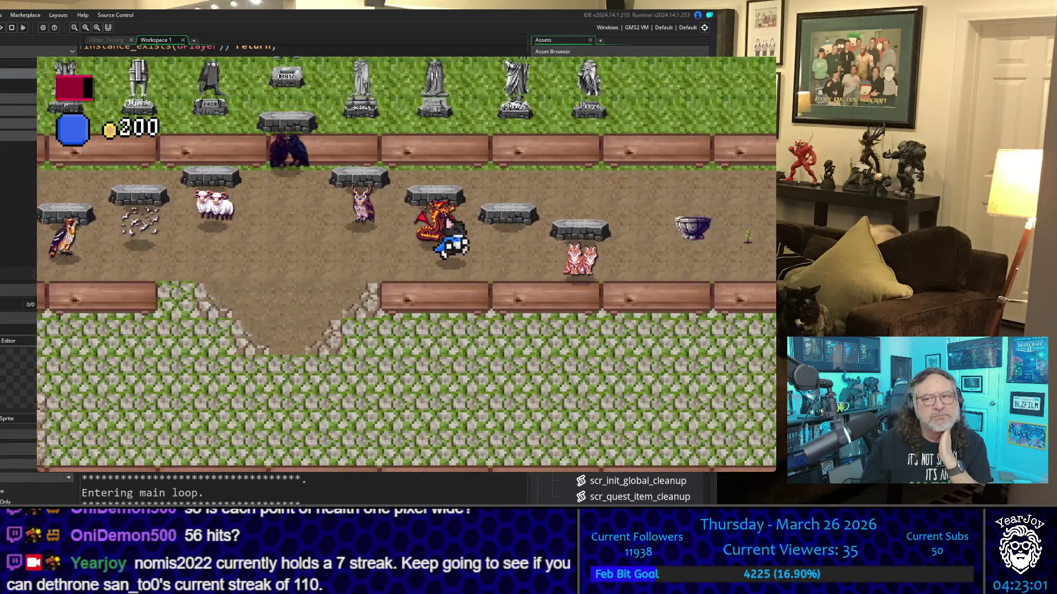
key(Left)
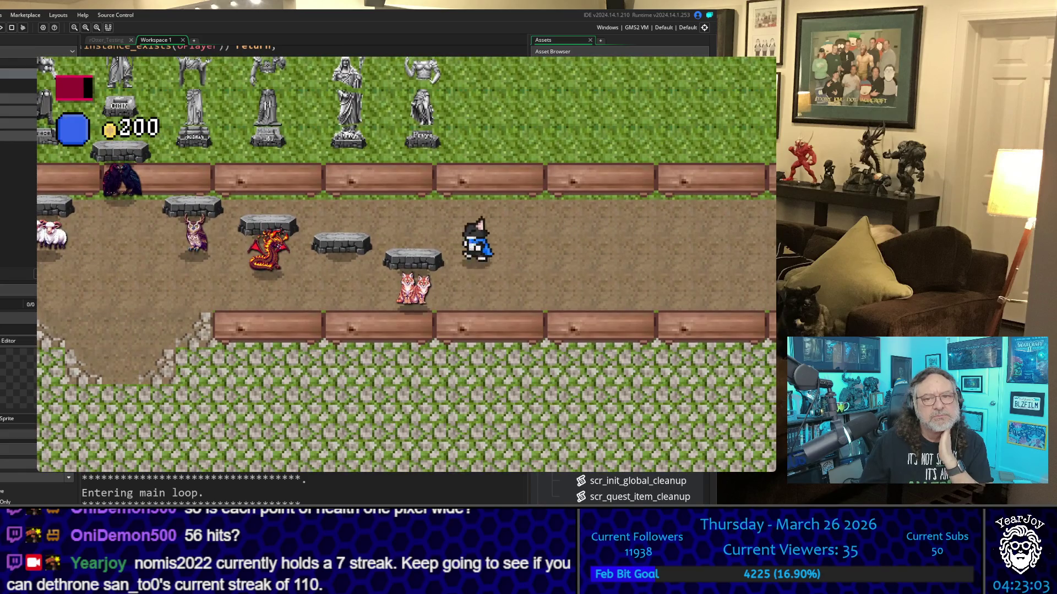
key(Down)
key(Left)
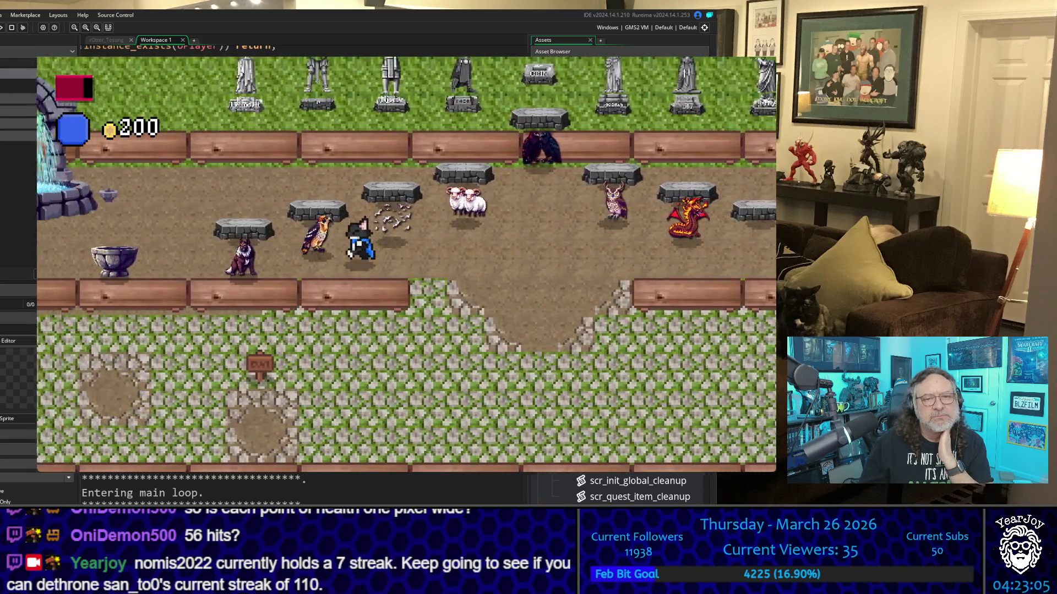
key(Down)
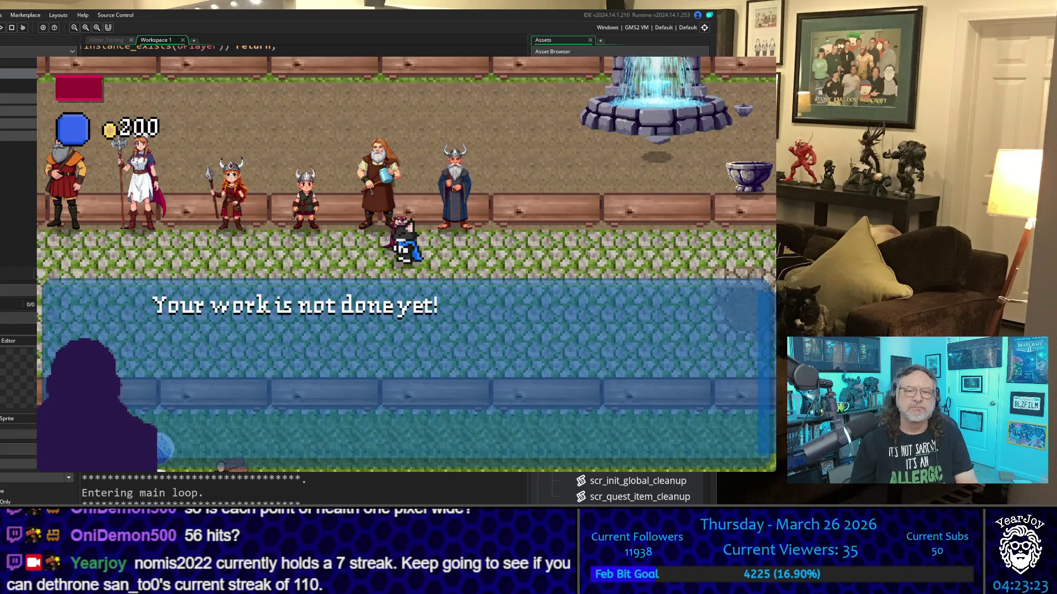
key(space)
key(Down)
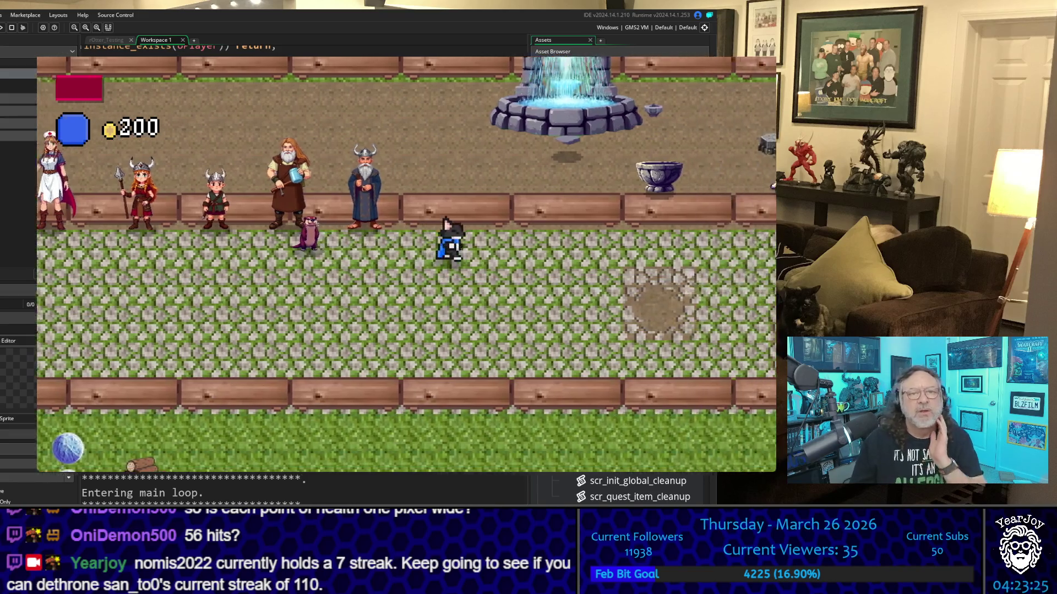
key(Right)
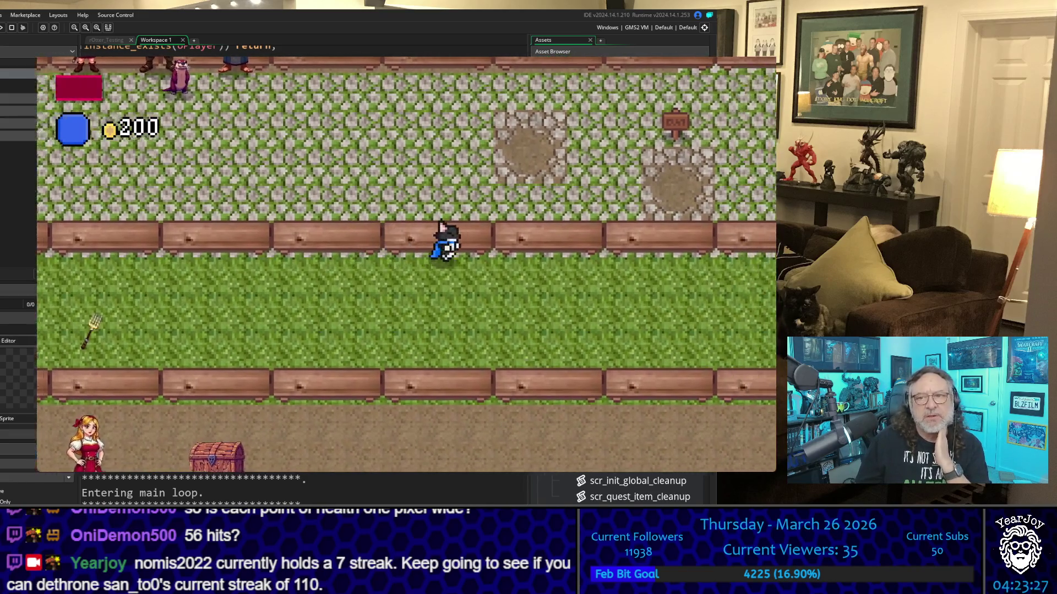
key(Up)
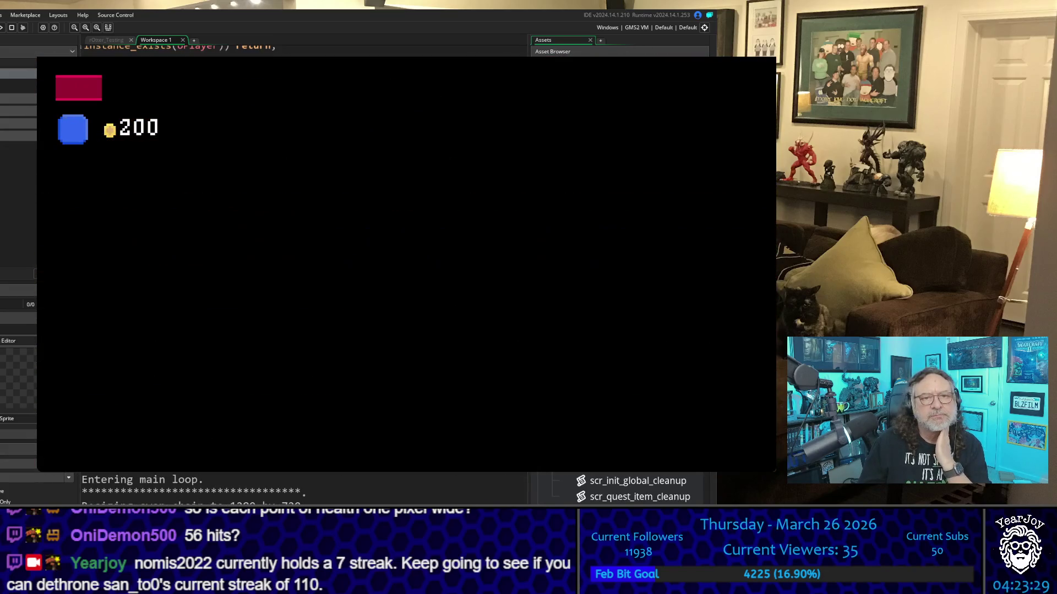
Walk down between the houses and along the forest dirt path
key(Left)
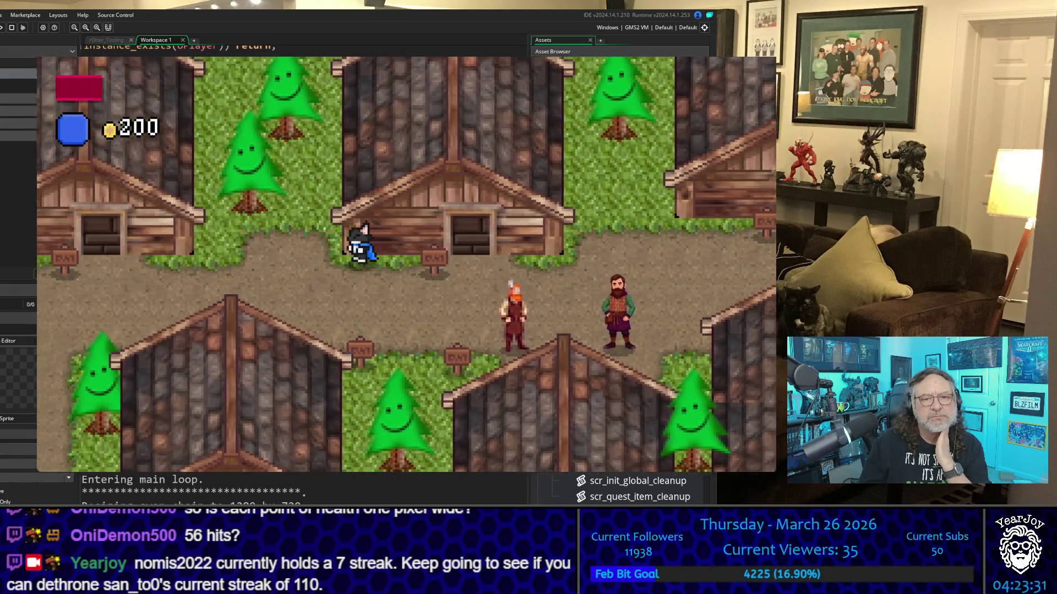
key(Down)
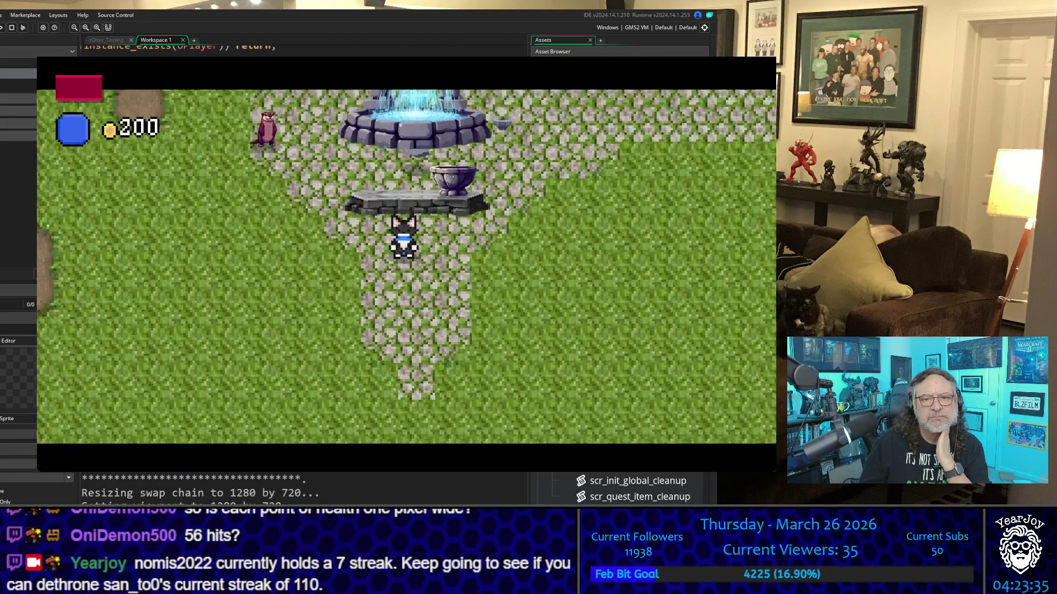
key(Down)
key(Left)
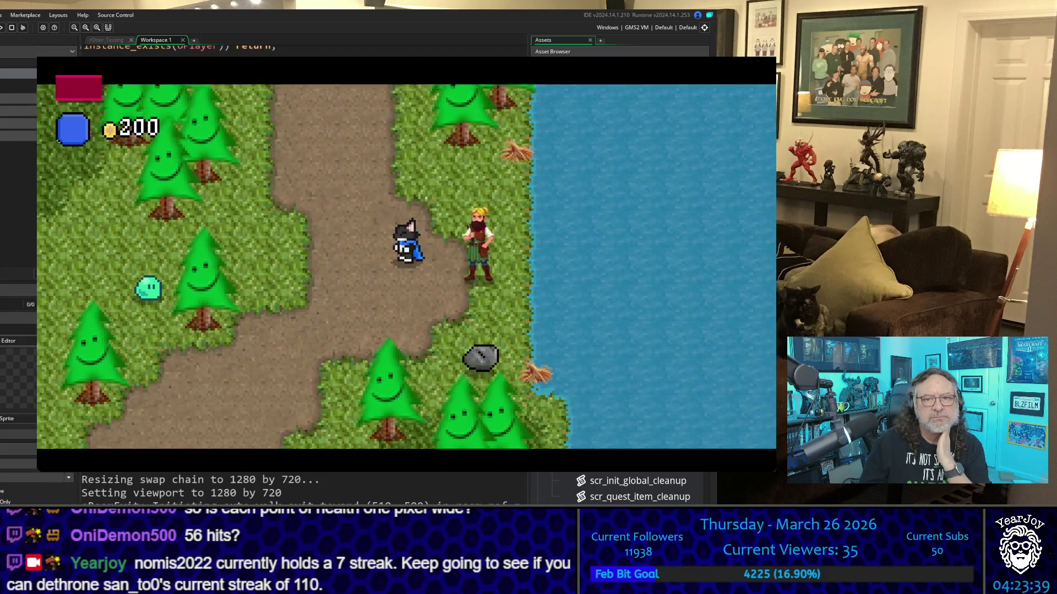
key(Right)
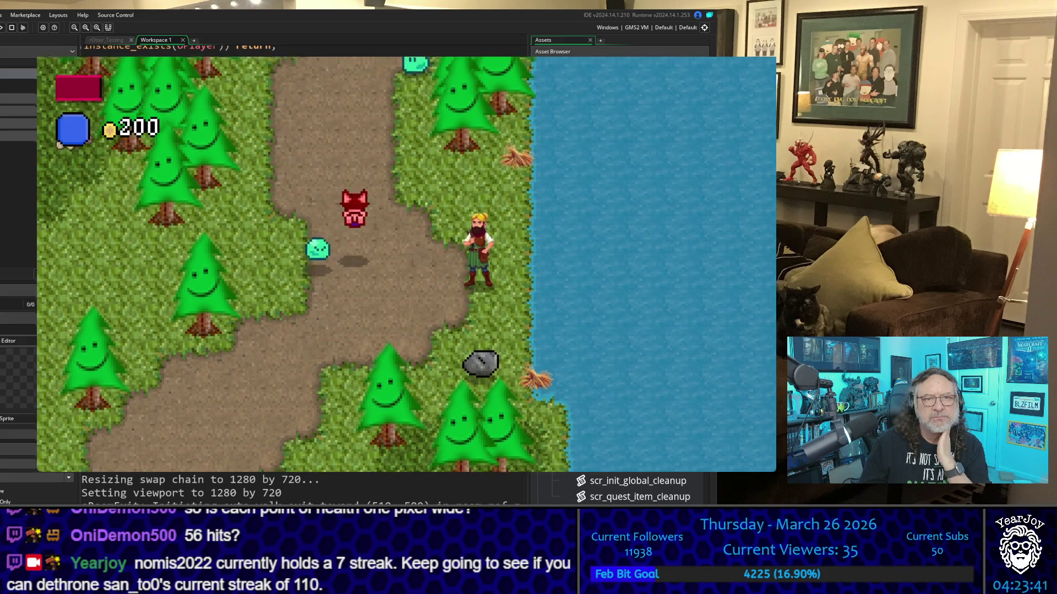
key(Down)
key(Down)
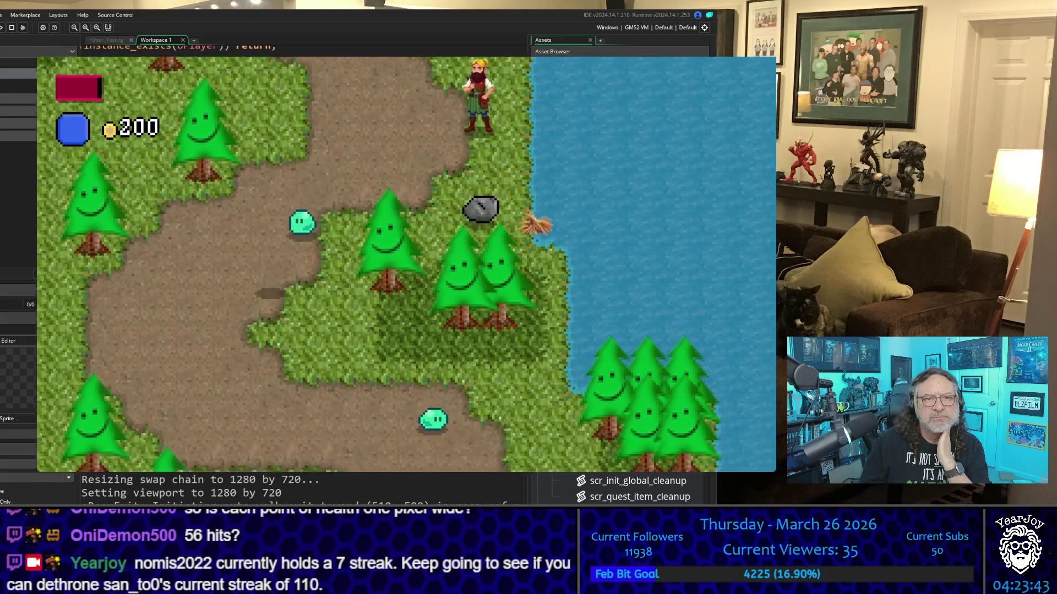
key(Left)
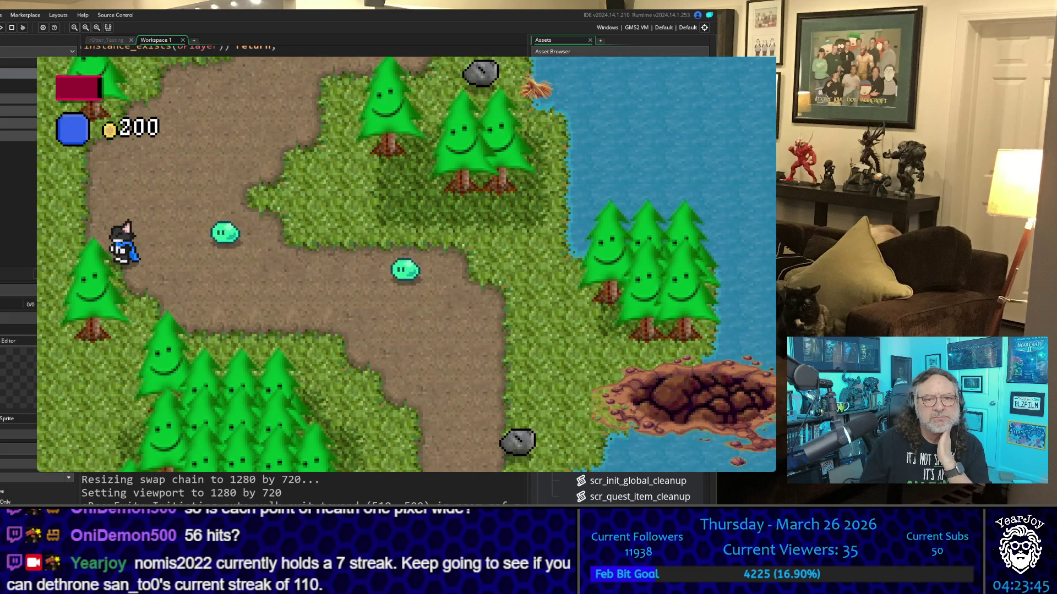
key(Down)
key(Right)
key(Up)
key(Left)
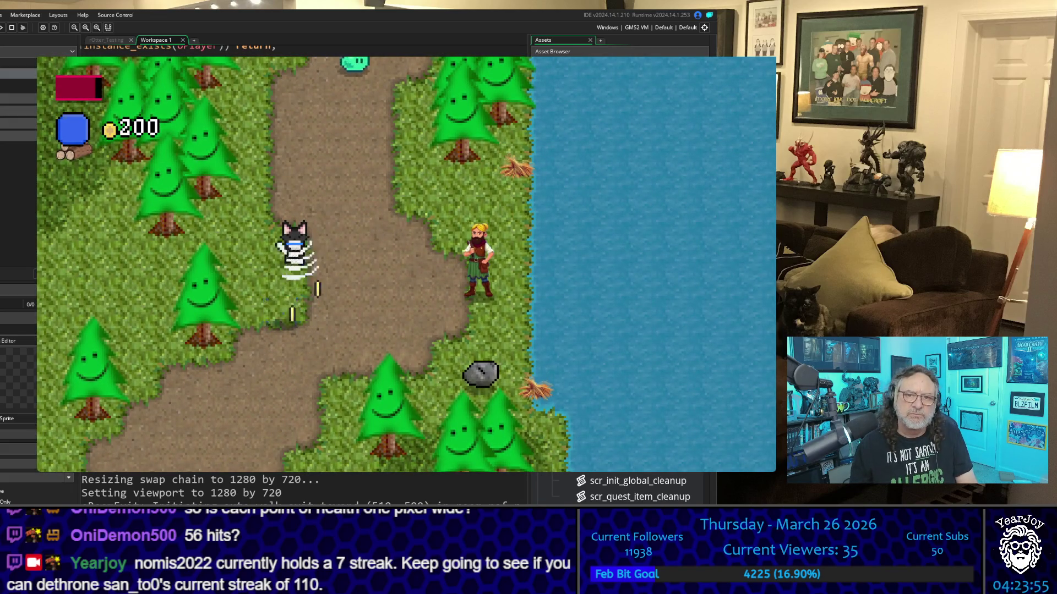
Attack the slime for coins, drink the inventory potion to refill health, then stop the game
key(Down)
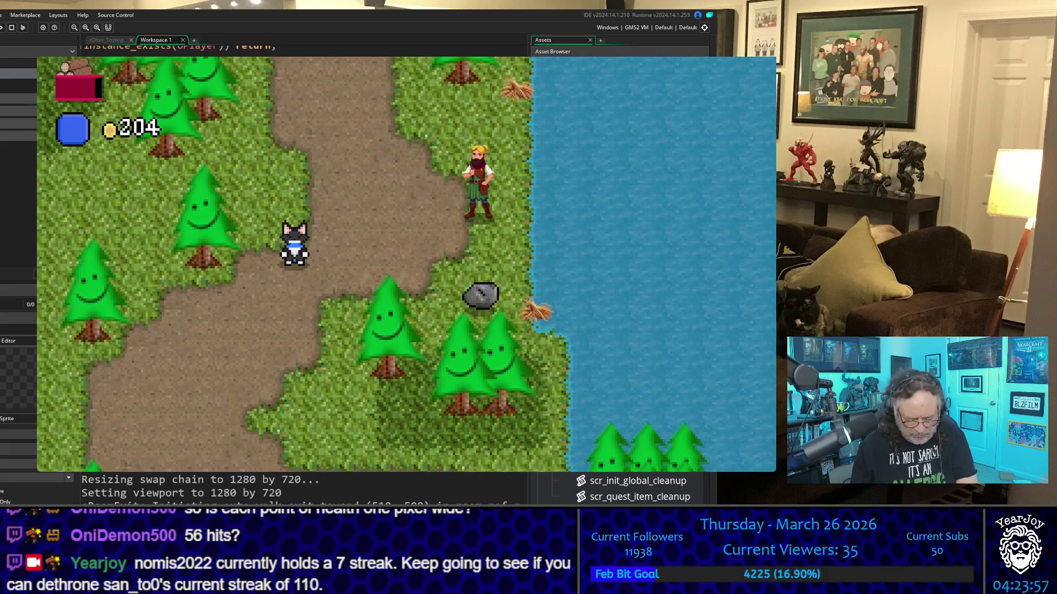
key(i)
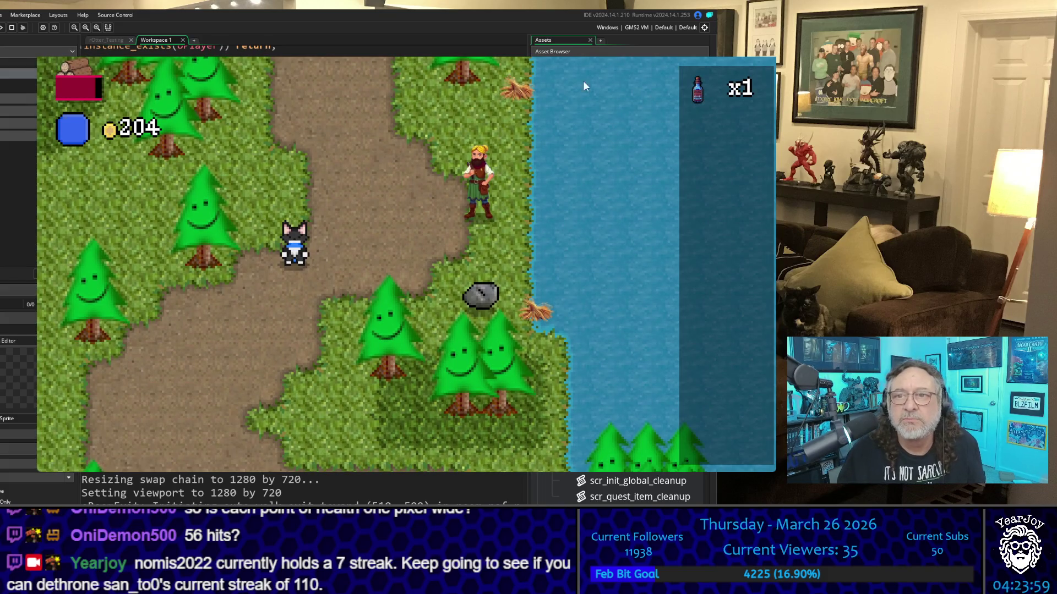
click(707, 124)
key(Return)
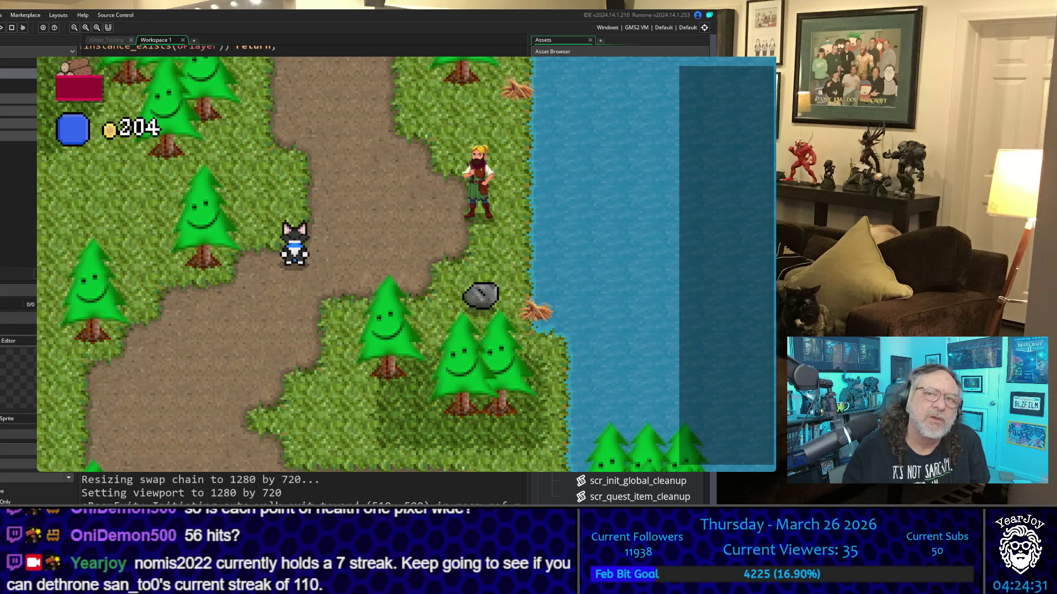
key(Escape)
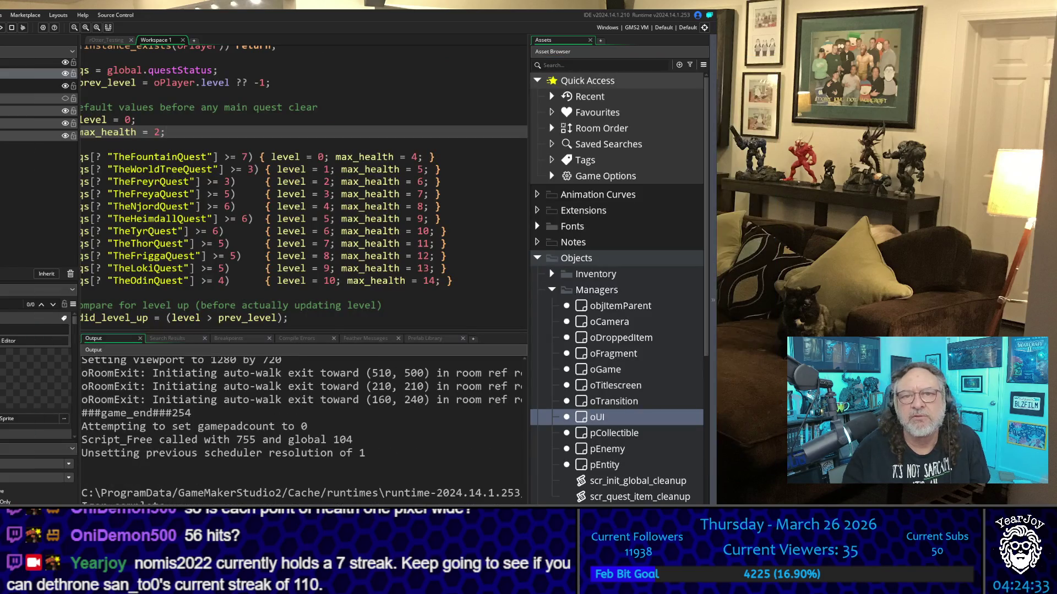
Change 'var max_health = 2;' to 3 on line 12 of scr_sync_player_level
scroll(239, 218, down, 5)
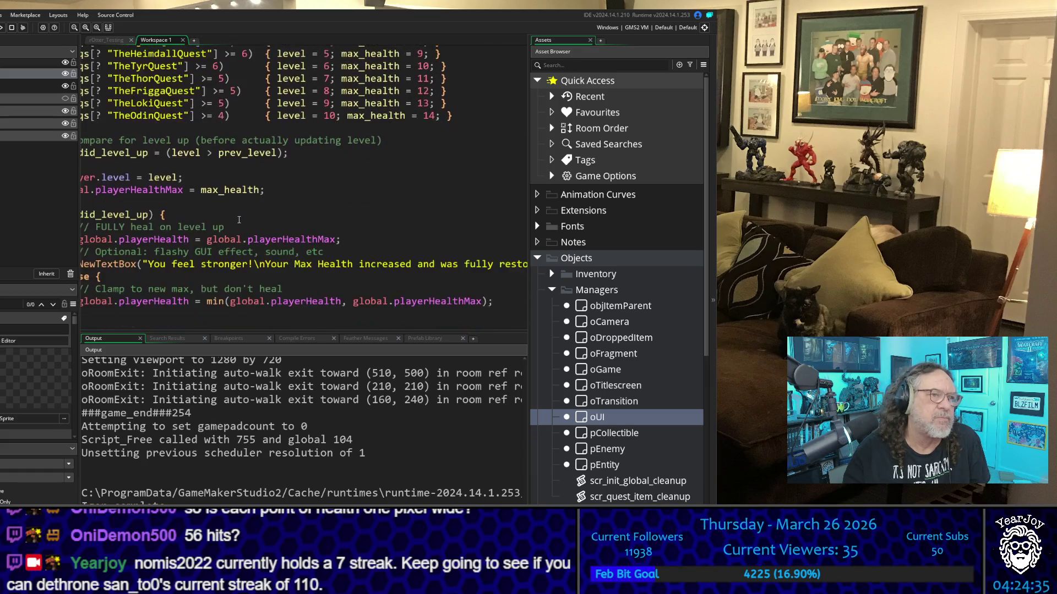
scroll(239, 219, up, 5)
scroll(406, 89, down, 5)
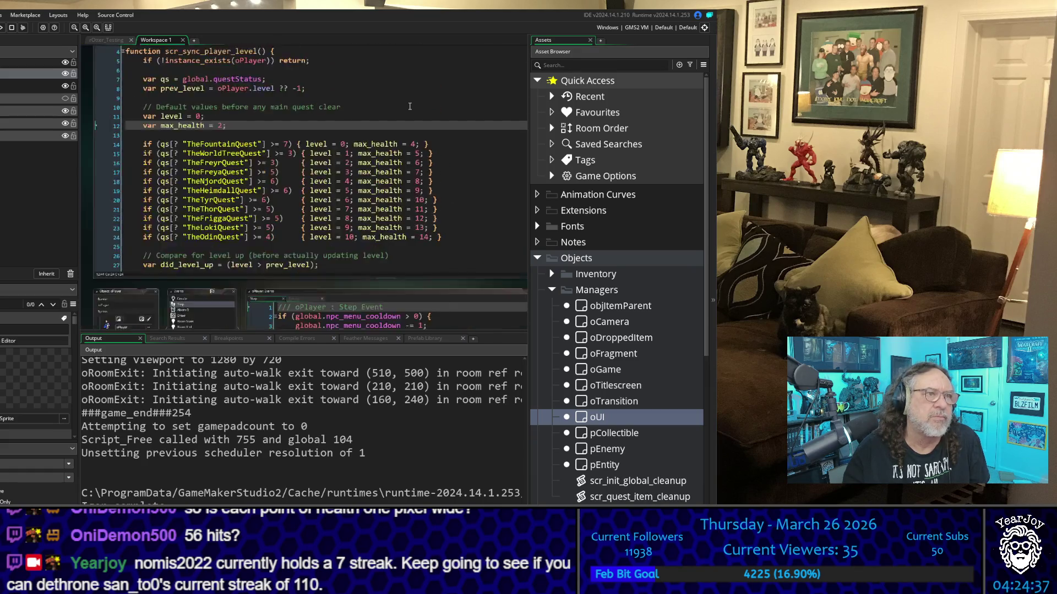
scroll(344, 167, up, 5)
double_click(346, 171)
text(3)
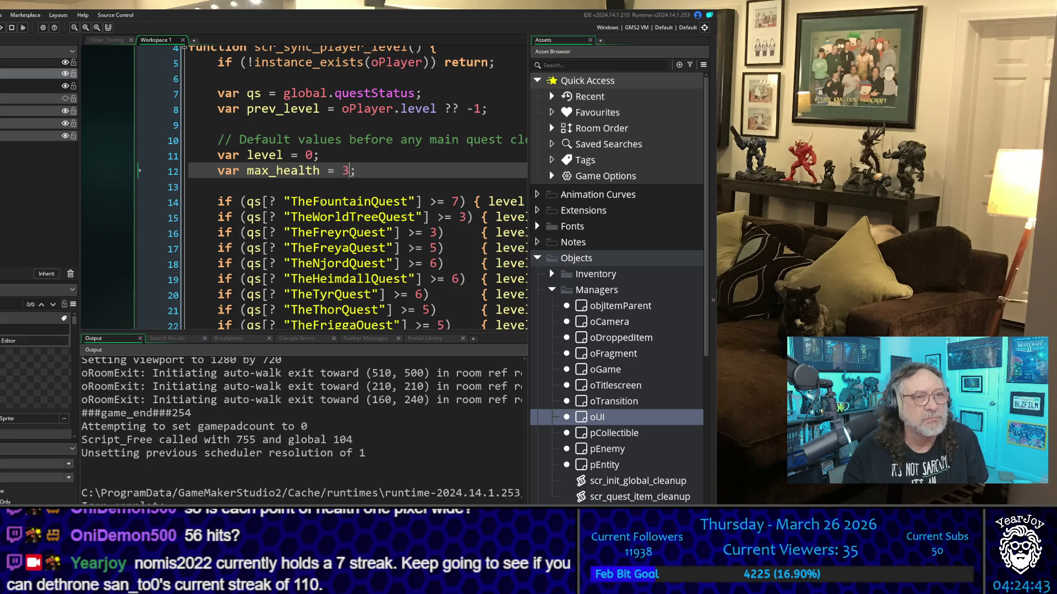
click(290, 202)
scroll(286, 216, down, 5)
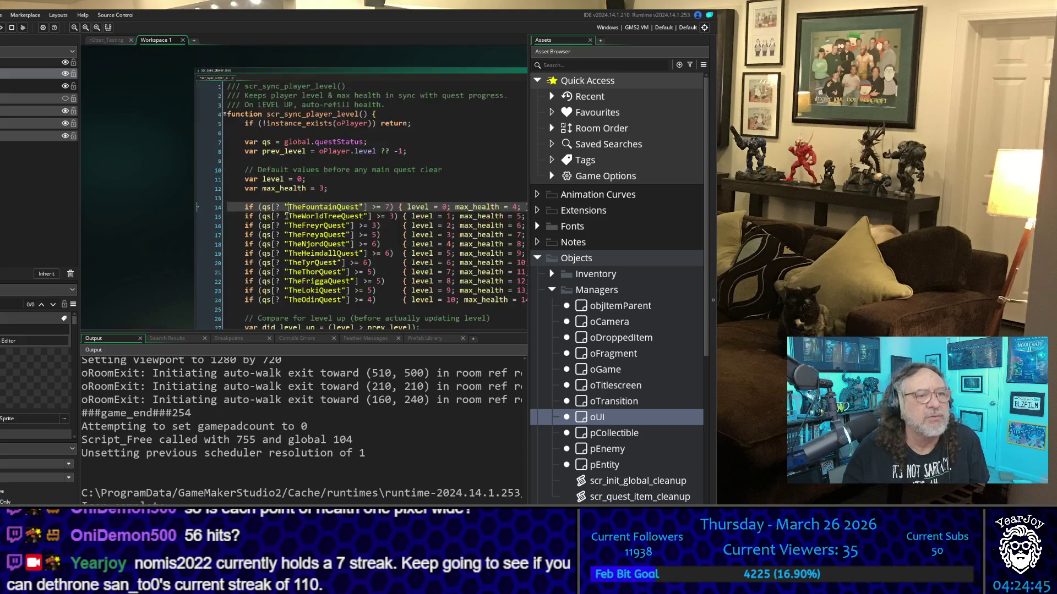
scroll(286, 204, down, 5)
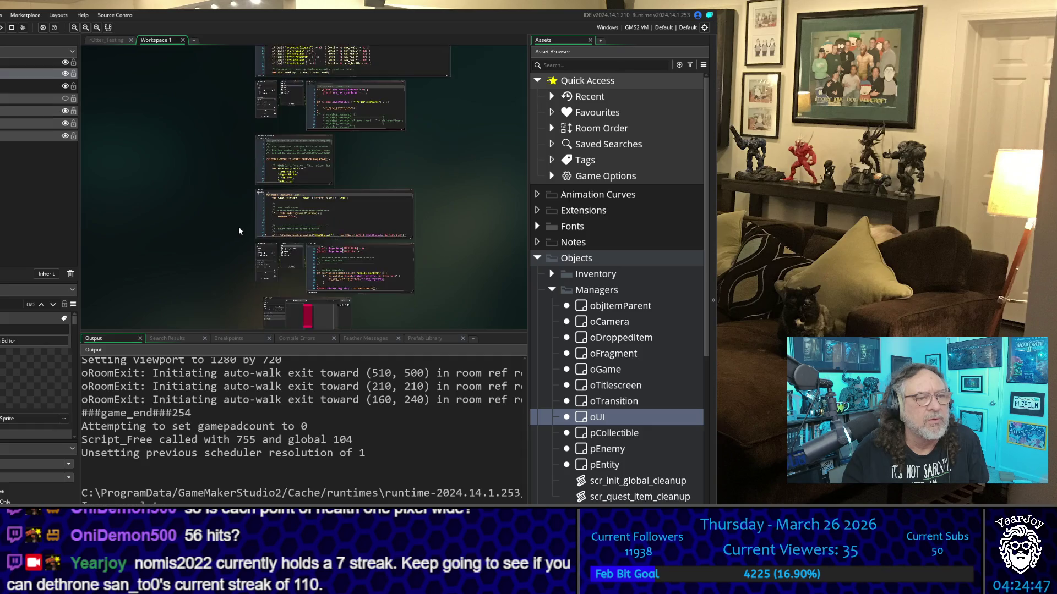
Open the sHealth frames in the image editor and paint a first dark red pixel
double_click(334, 170)
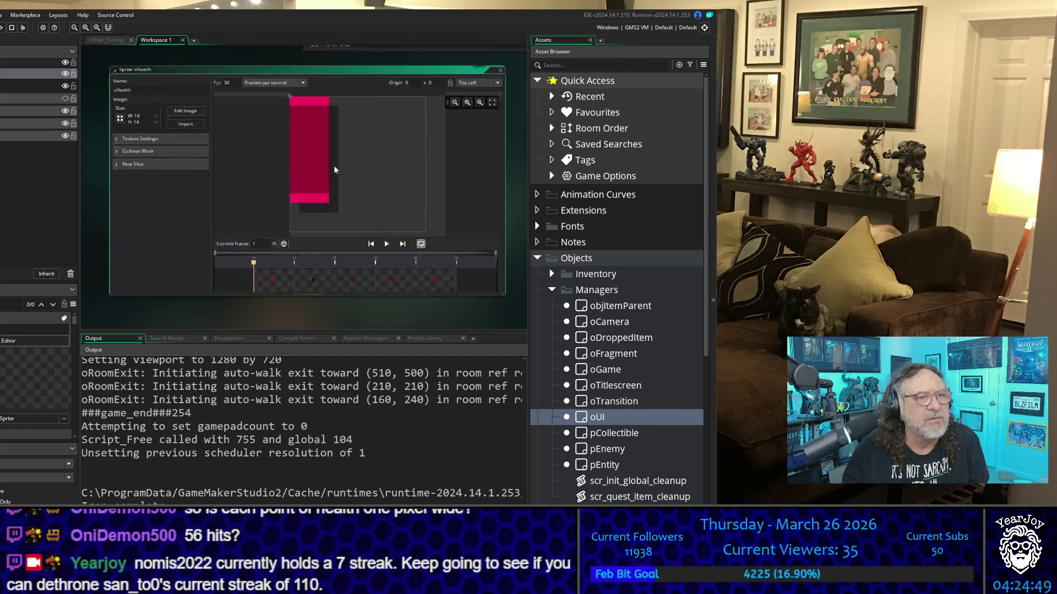
click(171, 106)
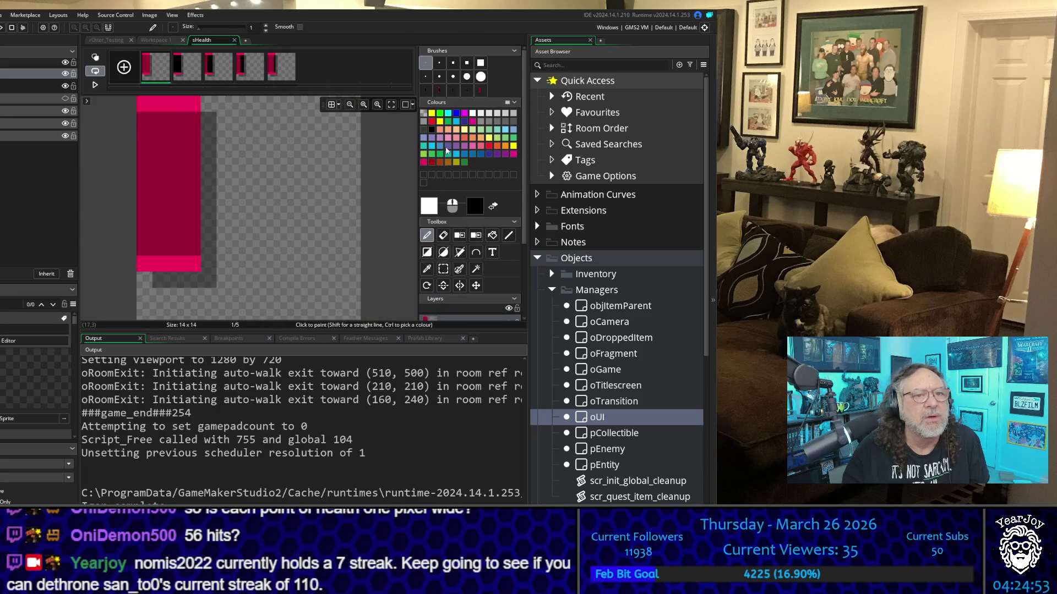
click(432, 162)
click(227, 146)
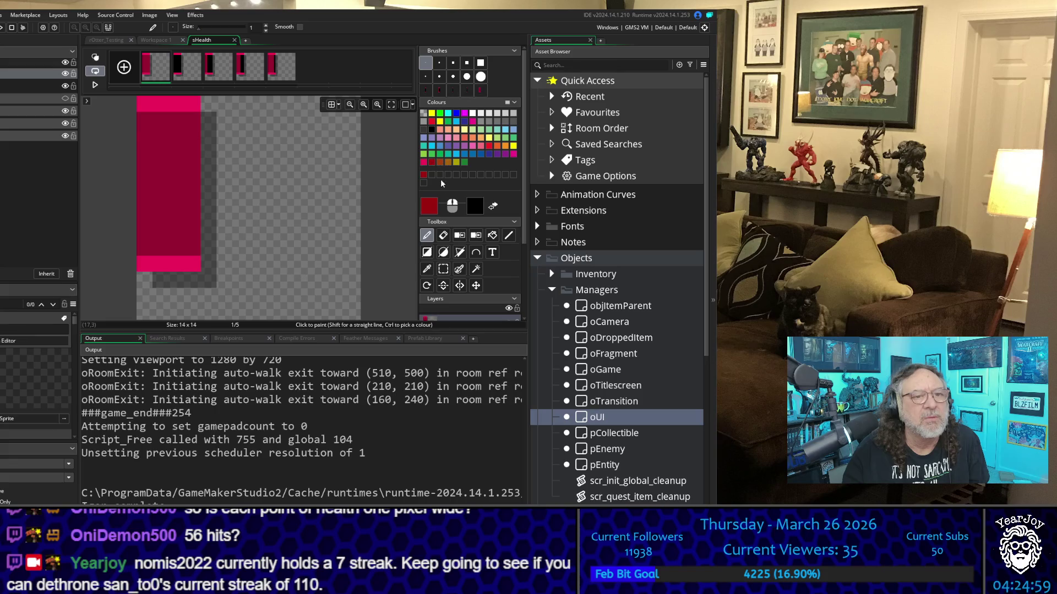
Darken the drawing colour and shade the first frame's second row
click(428, 206)
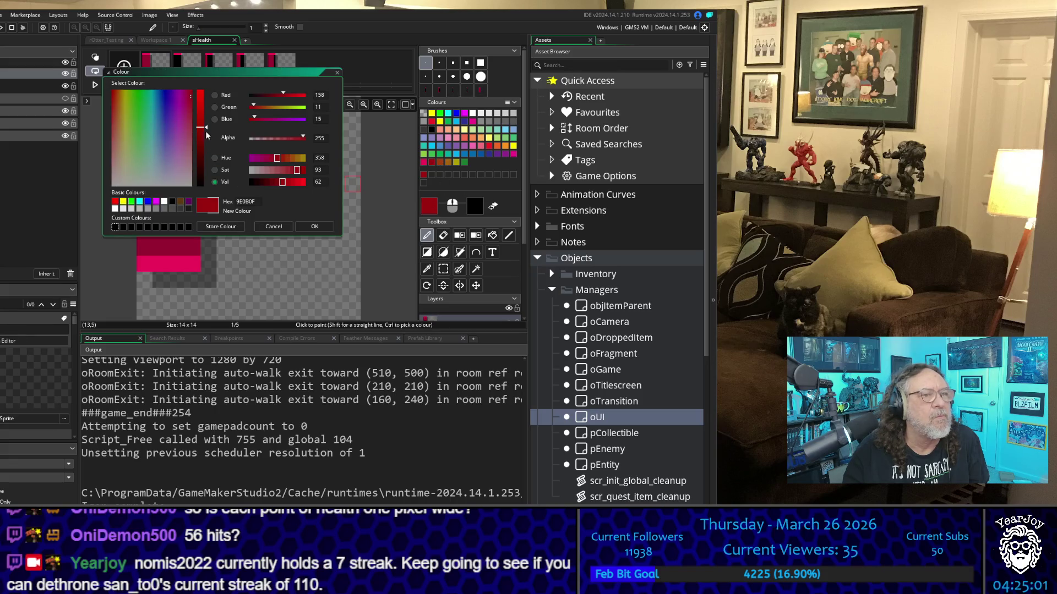
drag(206, 131, 207, 150)
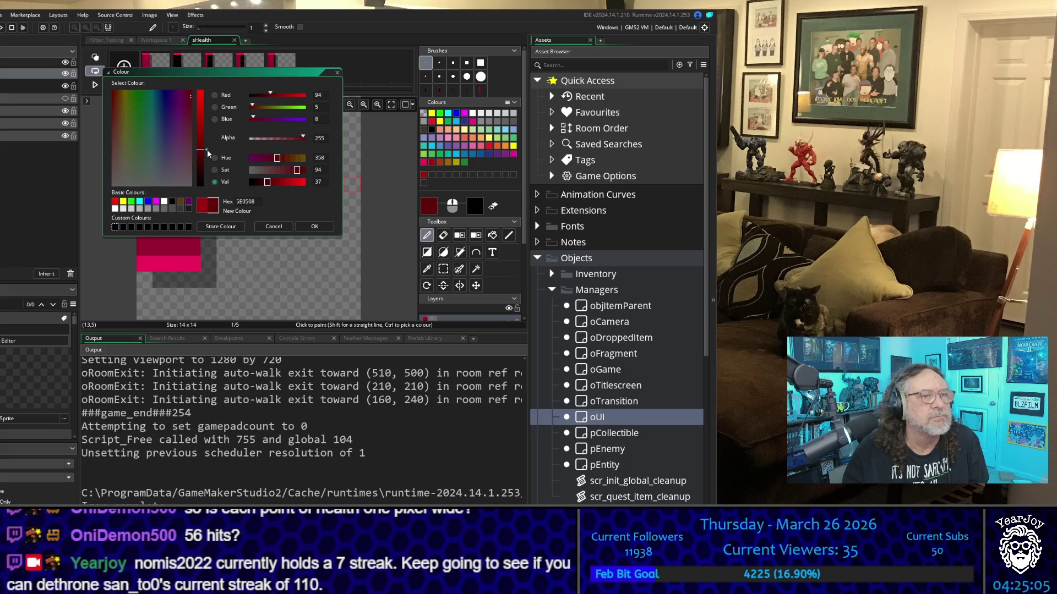
click(328, 228)
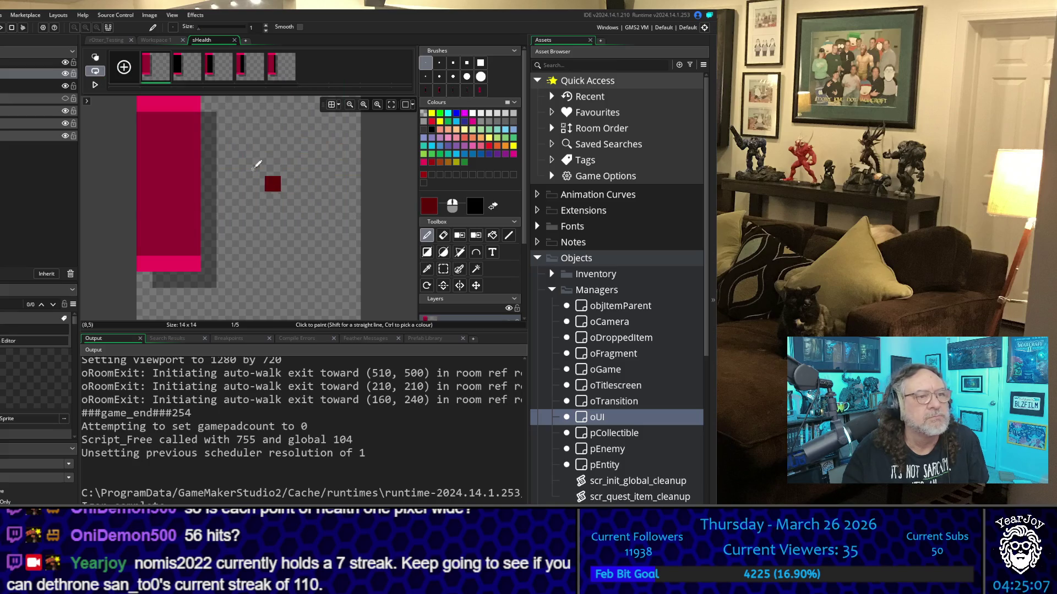
drag(145, 125, 177, 115)
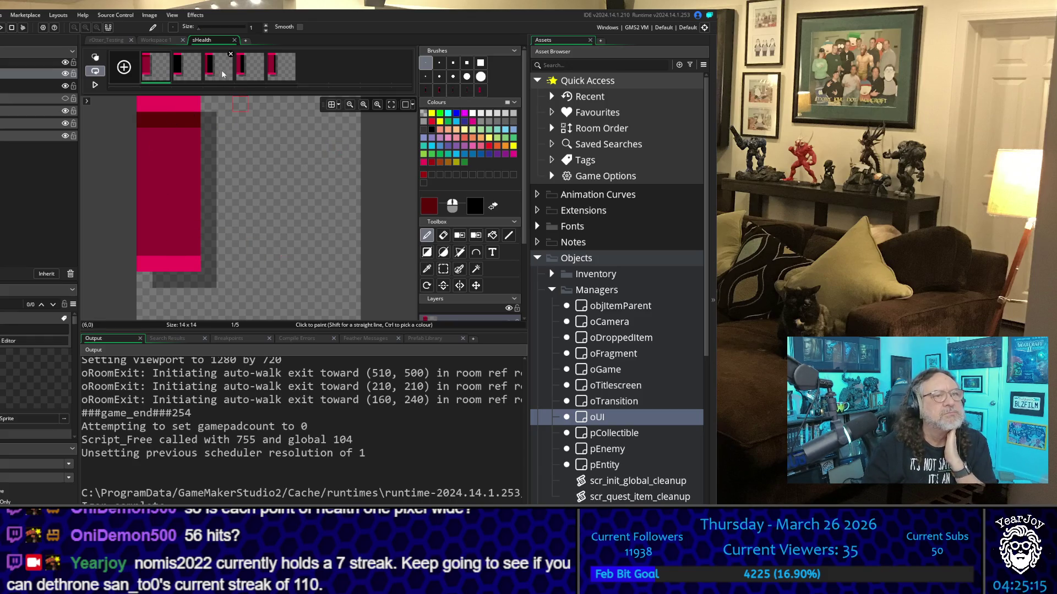
Shade the second row of frames 3, 4 and 5, plus a lower row on frame 5
key(Right)
key(Right)
click(145, 120)
click(247, 71)
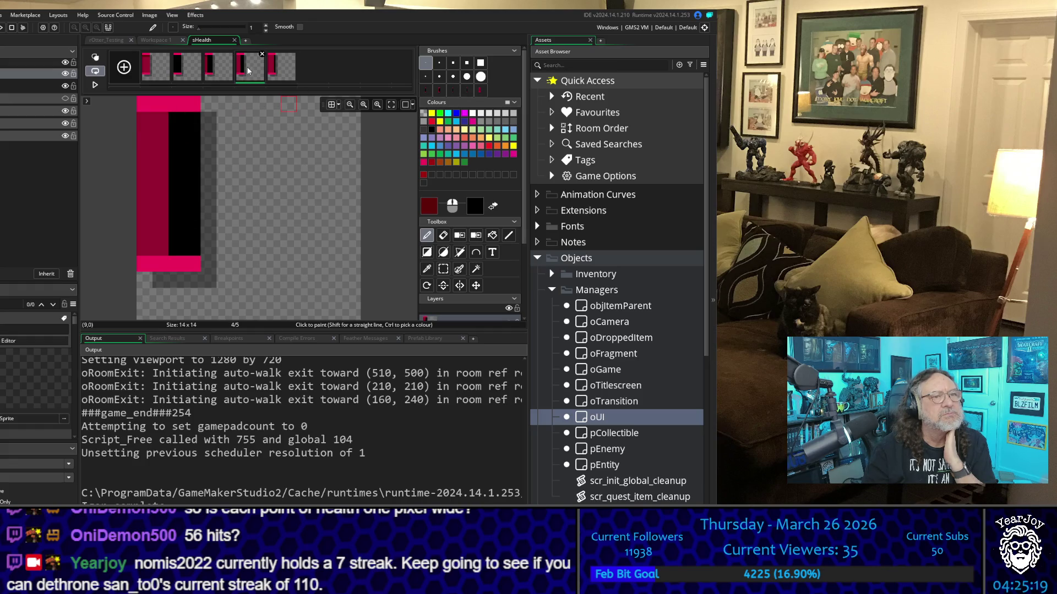
drag(161, 119, 148, 121)
click(281, 67)
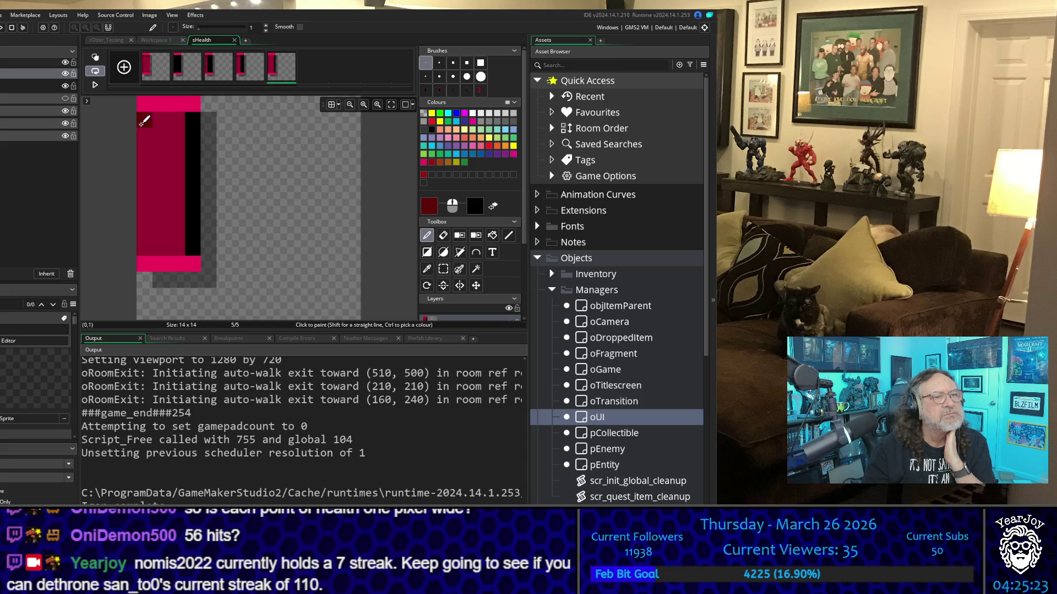
drag(139, 121, 185, 120)
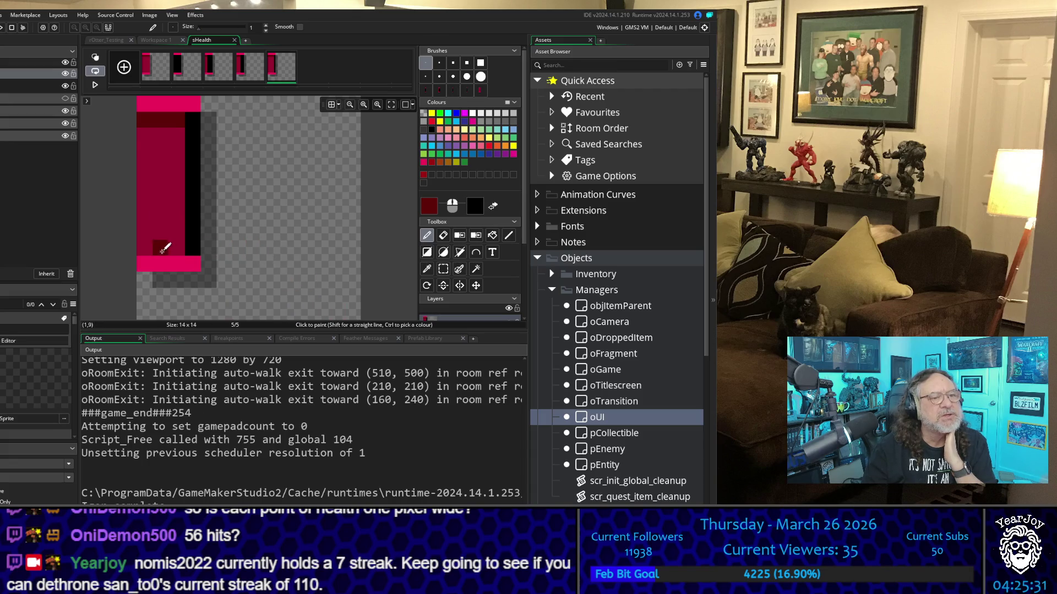
mouse_move(174, 249)
mouse_down()
mouse_move(149, 245)
mouse_move(160, 248)
mouse_up()
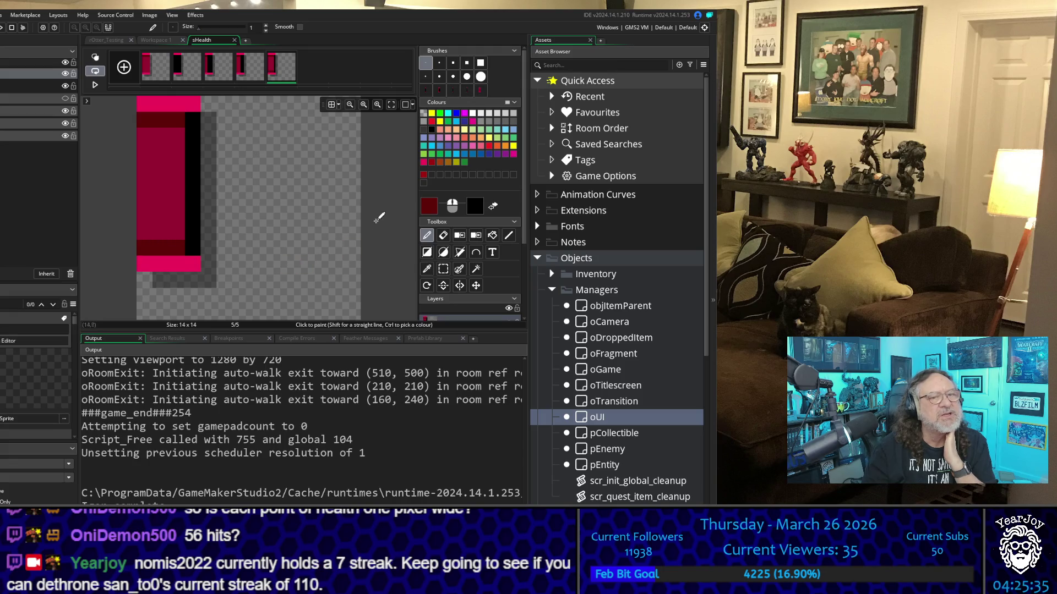
click(430, 207)
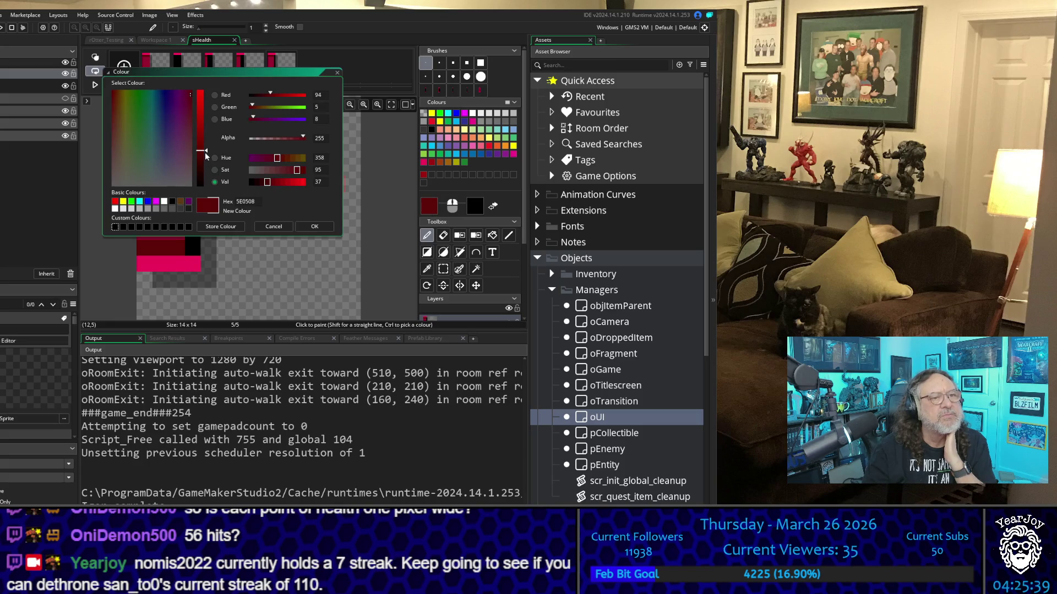
Brighten the dark red slightly and shade the lower row of frame 4
drag(205, 150, 208, 141)
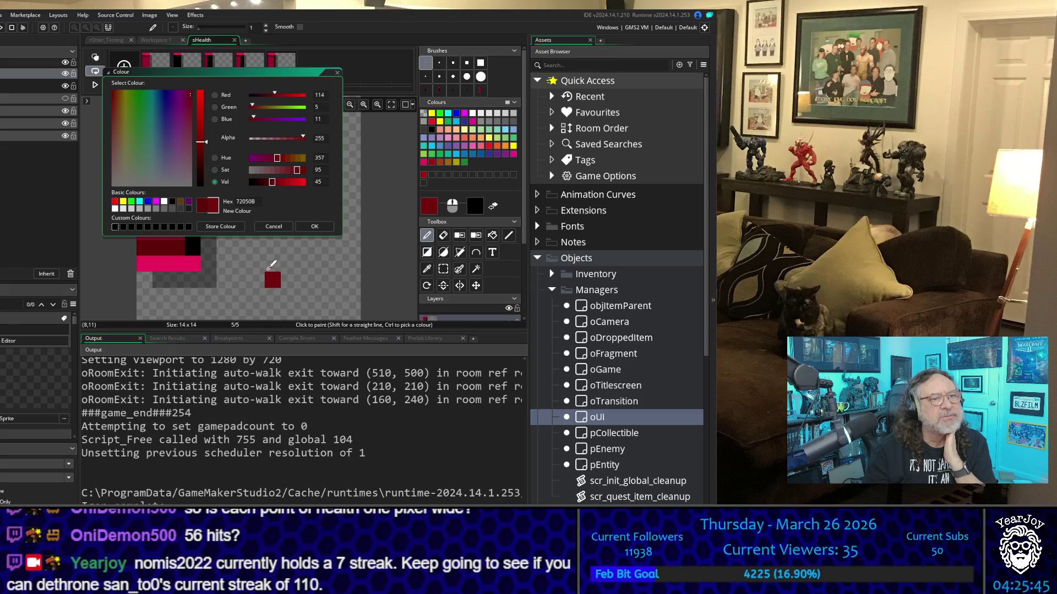
click(306, 227)
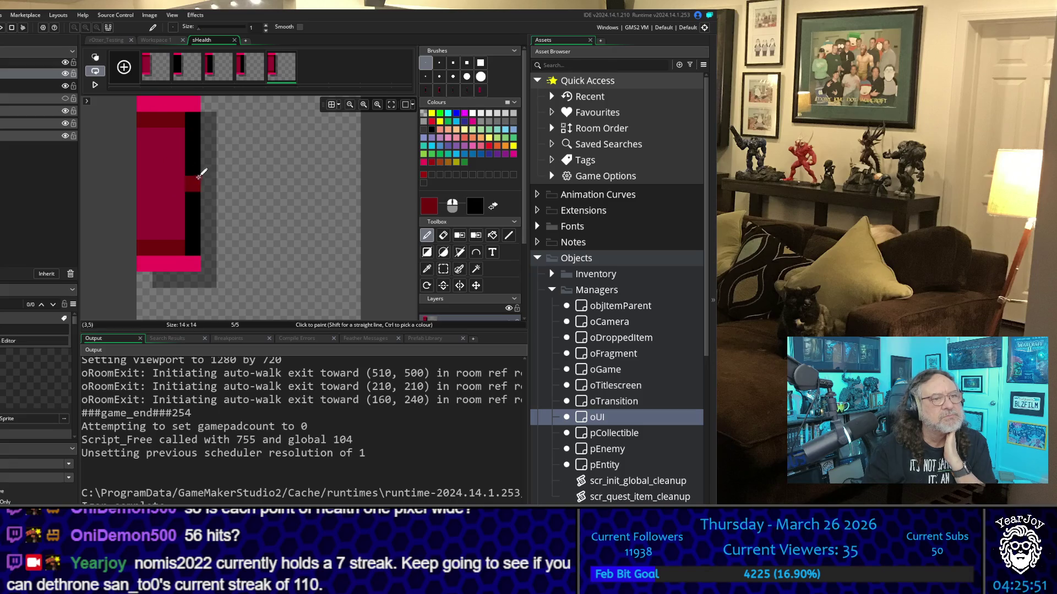
click(246, 75)
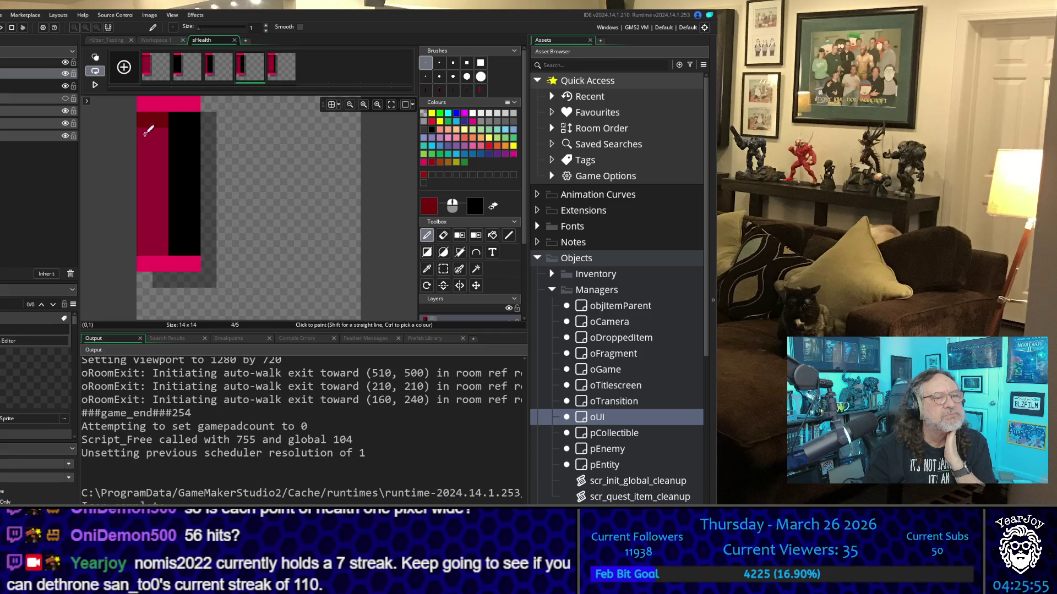
drag(145, 248, 160, 247)
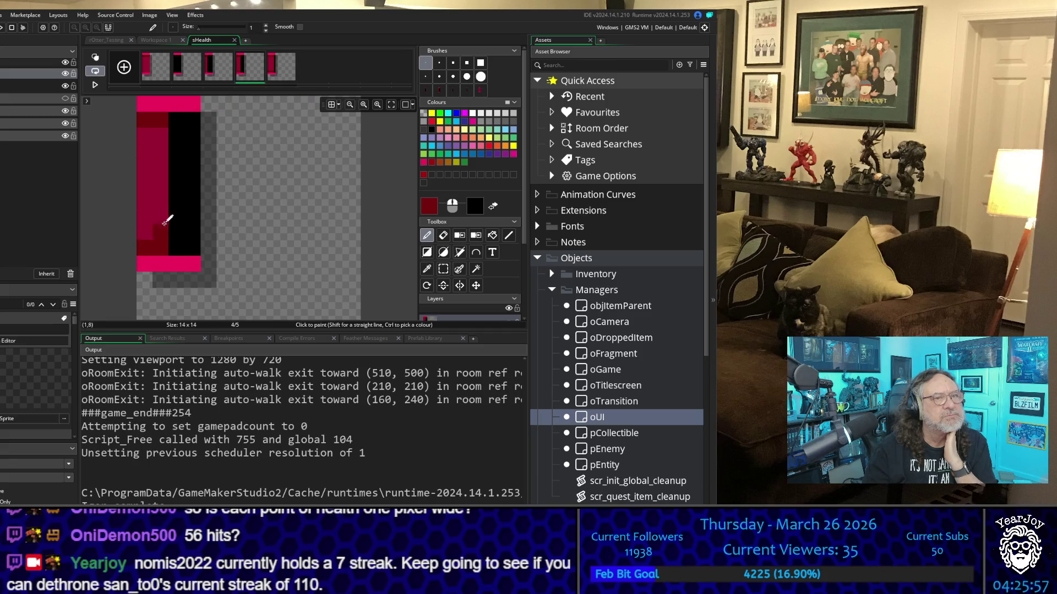
Step back through frames 3 and 1, then close and reopen the sHealth image editor
click(217, 65)
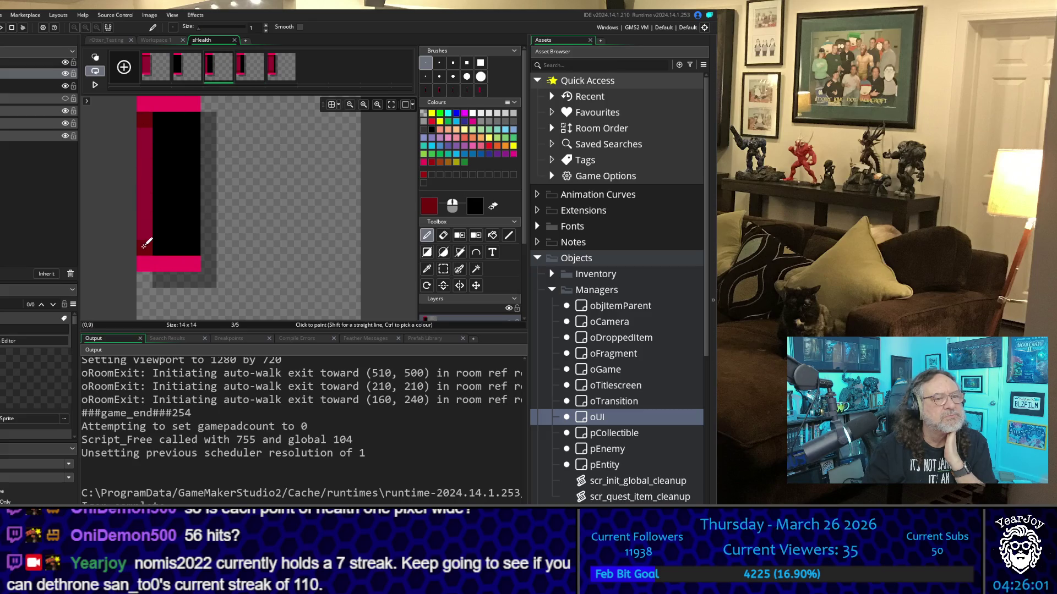
click(146, 68)
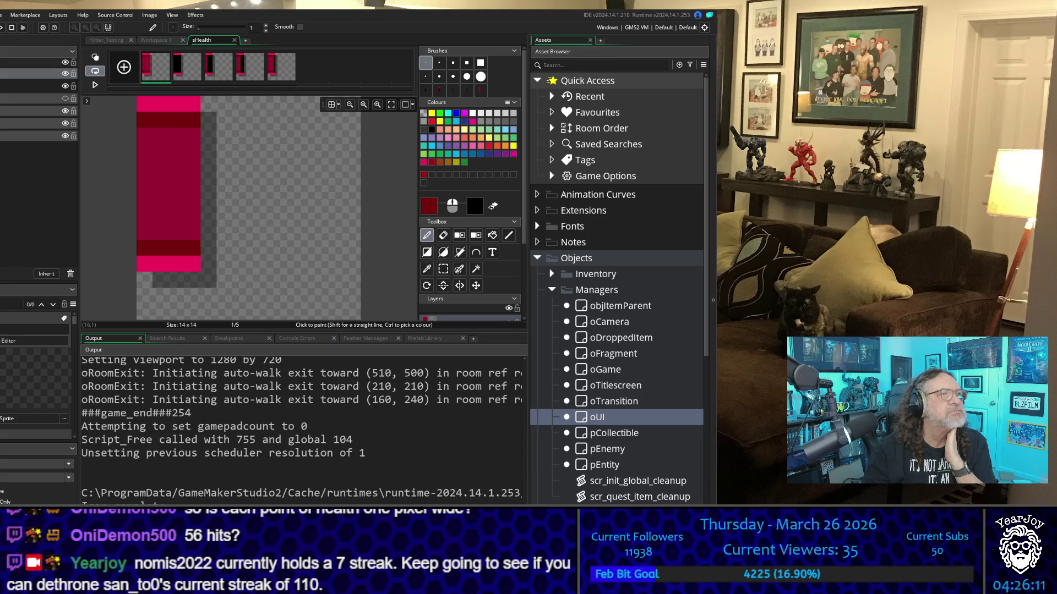
click(237, 37)
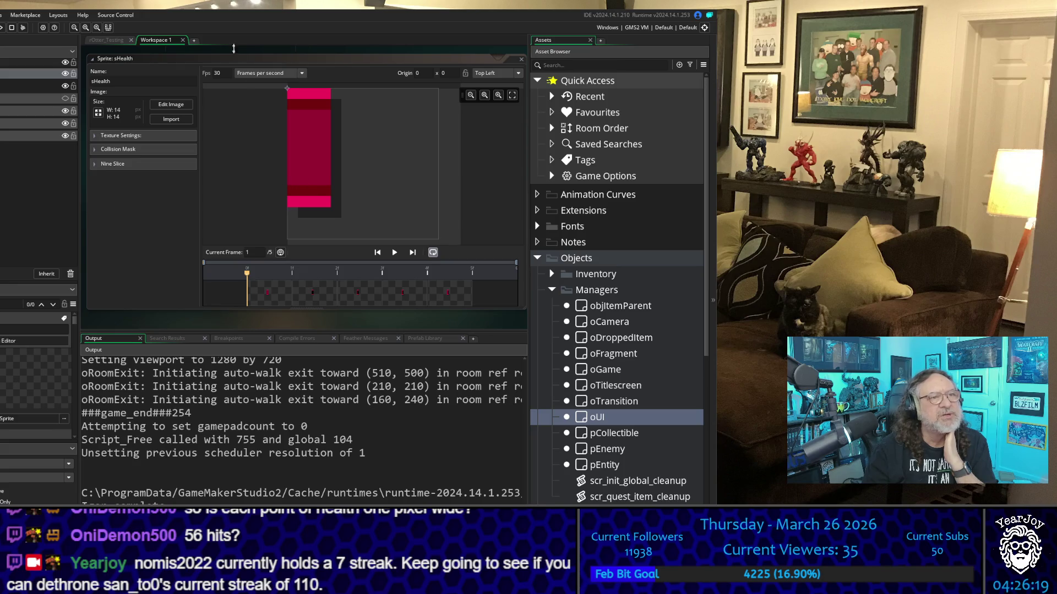
click(170, 105)
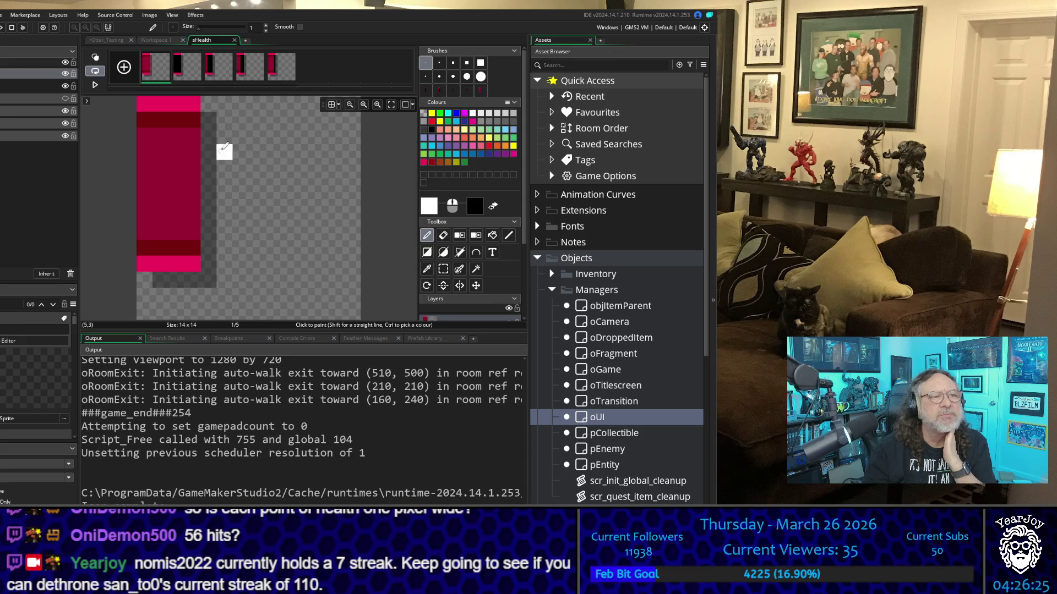
Sample the dark red from the sprite and brighten it toward a highlight tone
click(426, 269)
click(182, 244)
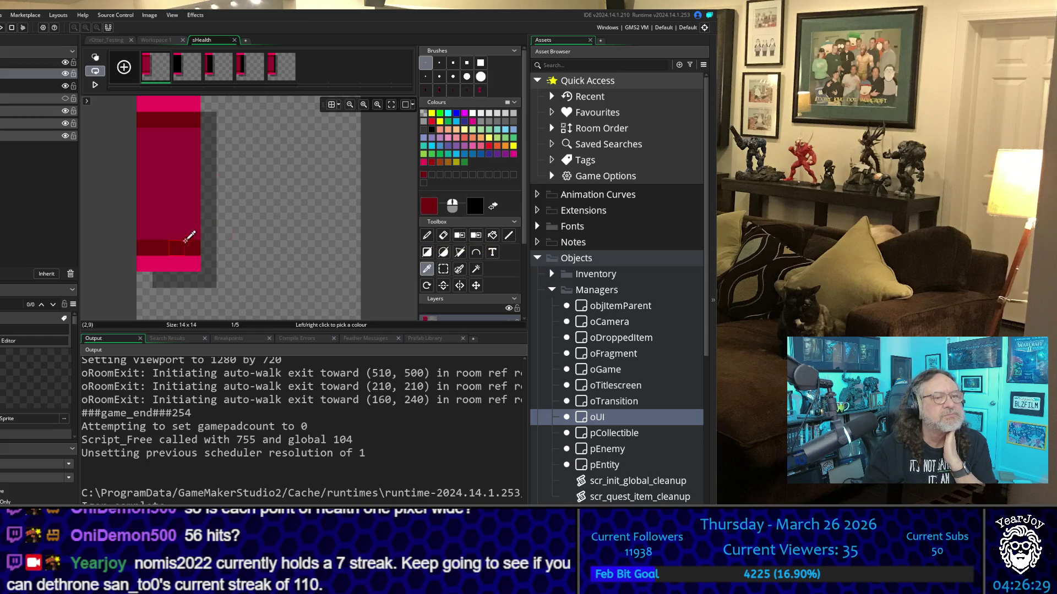
click(430, 205)
drag(206, 140, 205, 117)
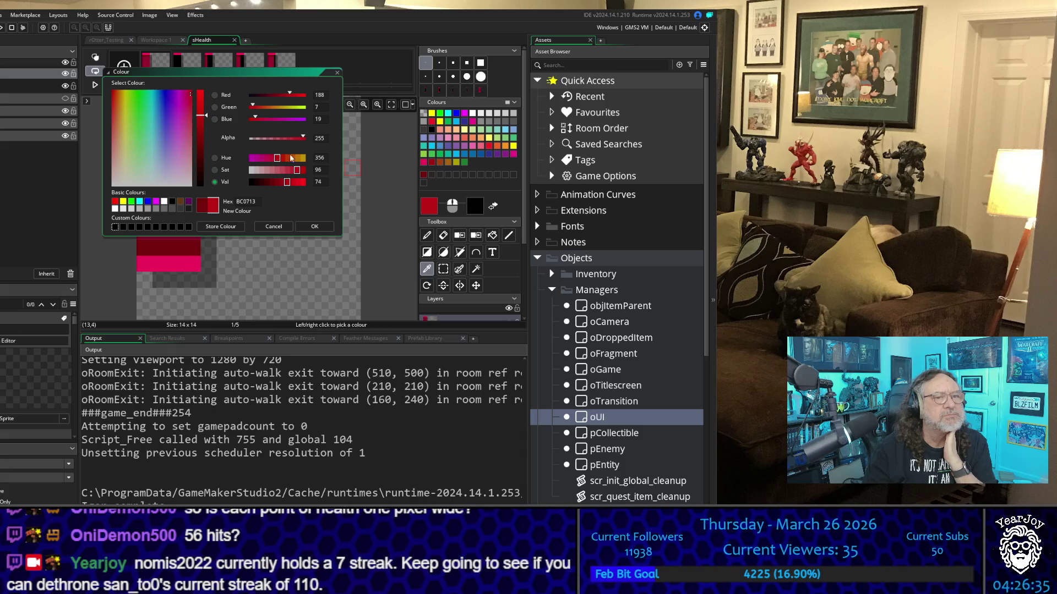
click(298, 182)
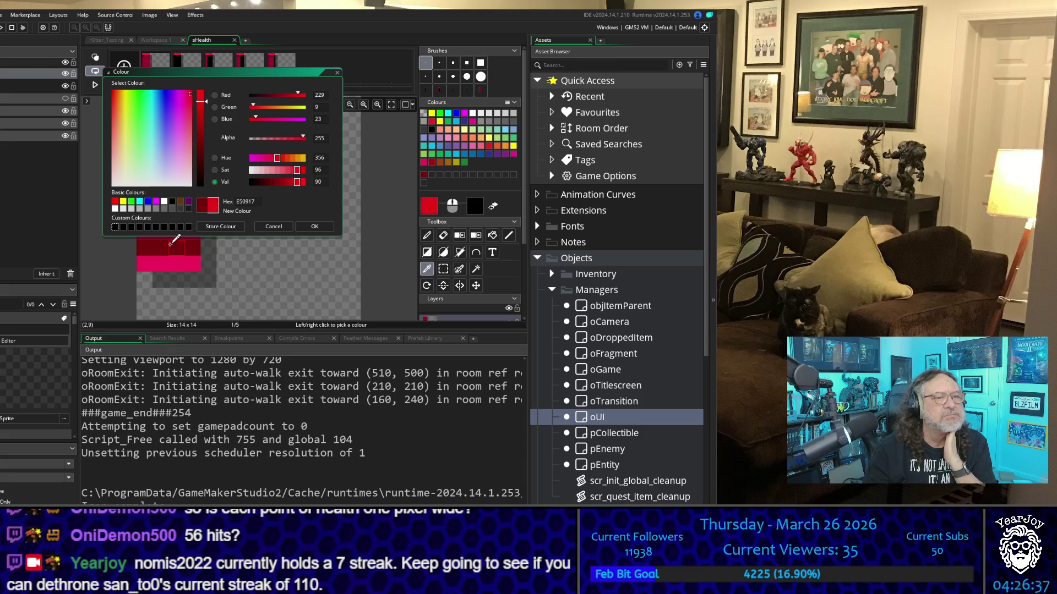
click(324, 228)
Re-sample the dark red, brighten it to CC0813 and paint the bar's lower row
click(149, 243)
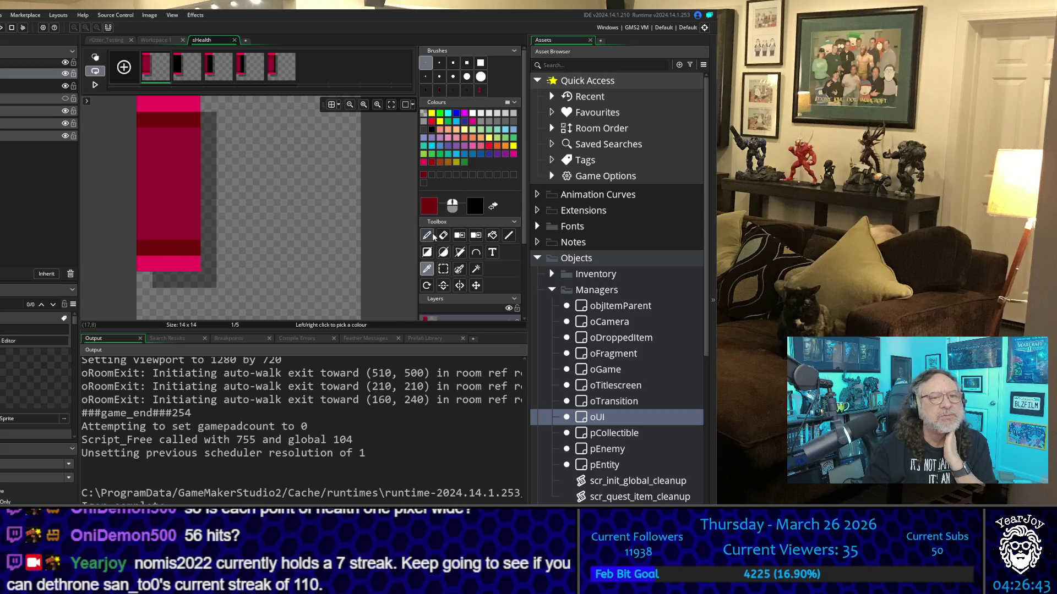
click(429, 208)
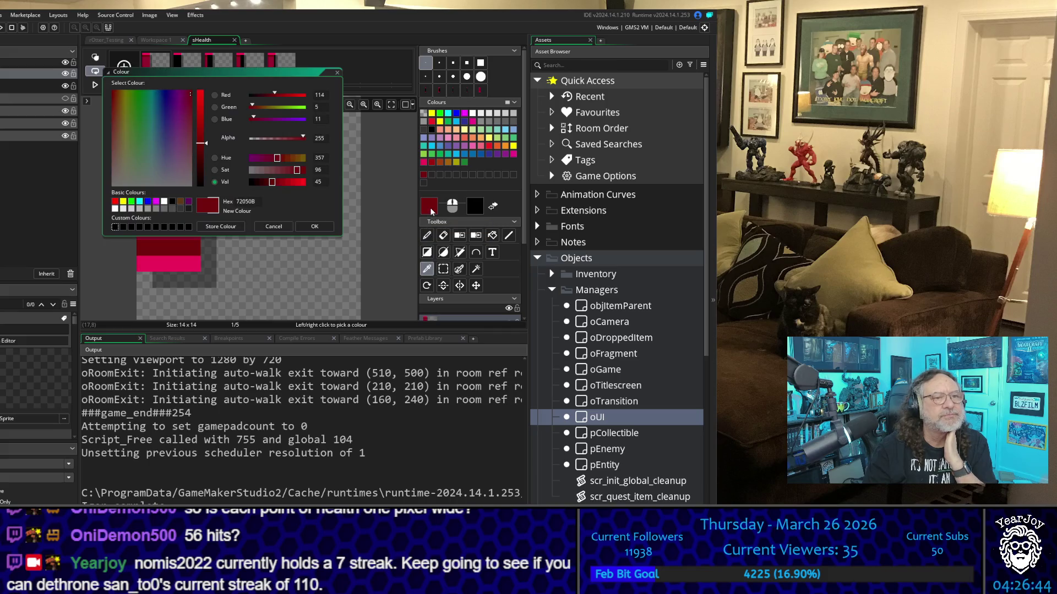
click(295, 184)
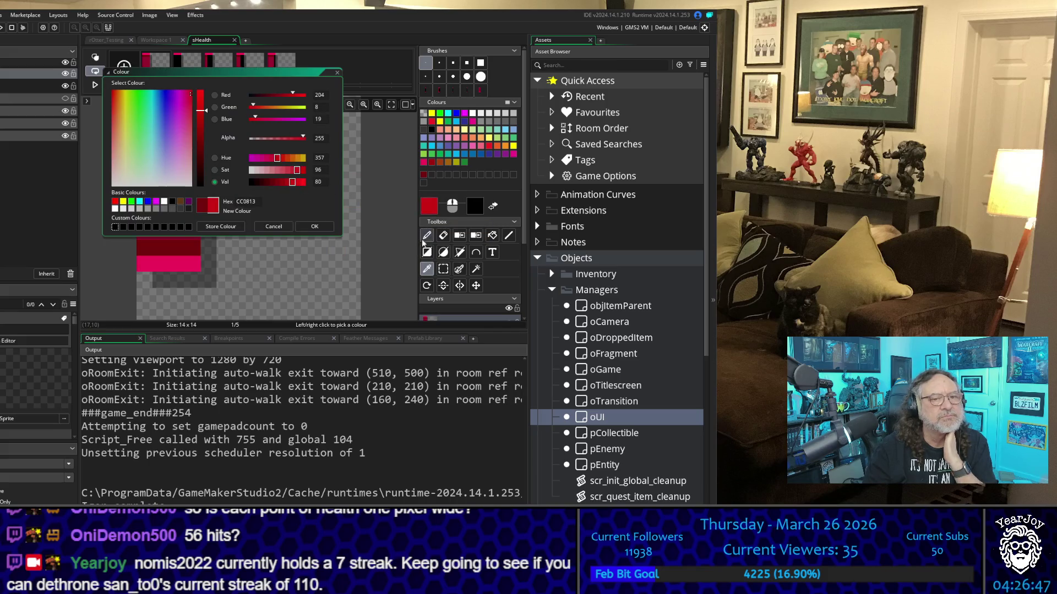
click(315, 226)
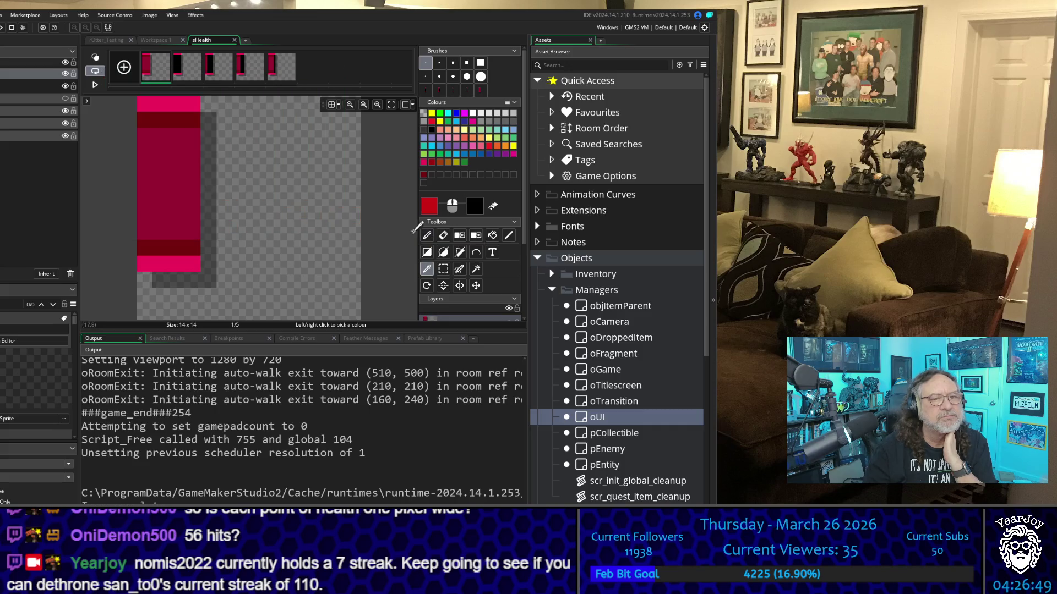
click(428, 236)
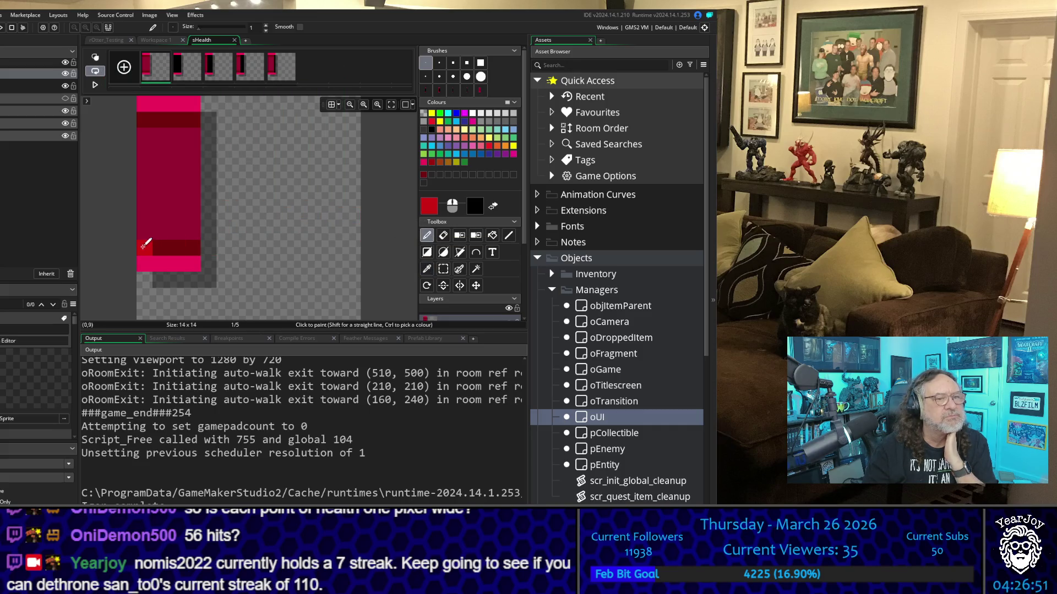
drag(145, 245, 190, 245)
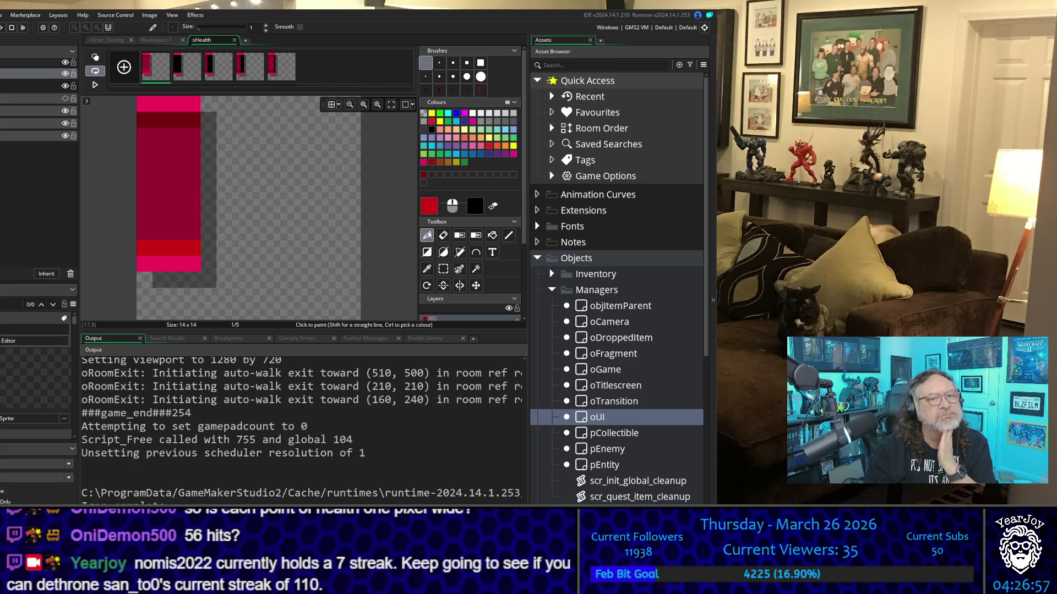
Darken the colour to B20610 and repaint the lower red band
click(427, 207)
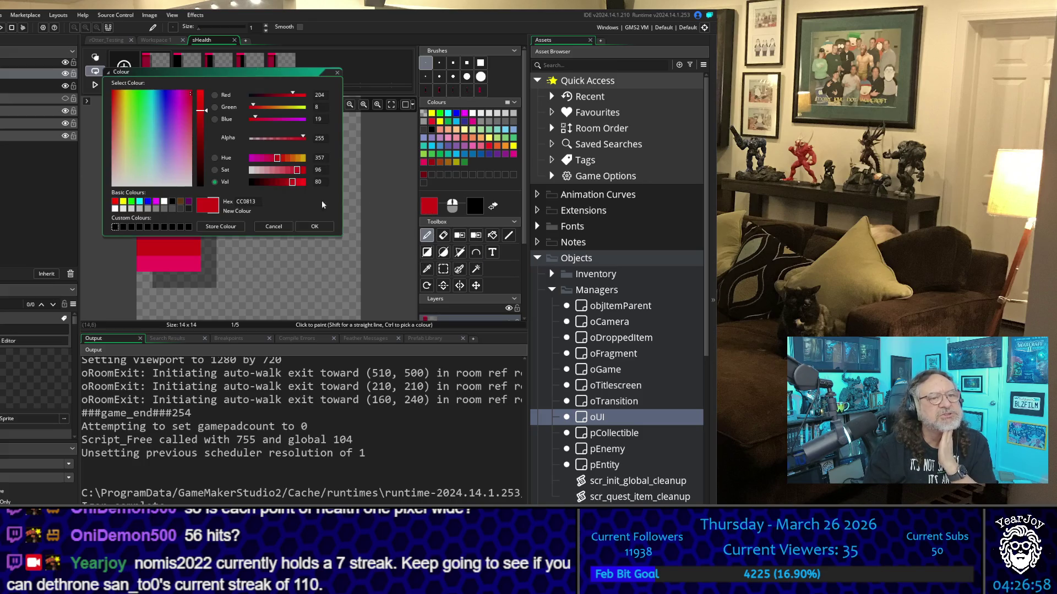
click(287, 182)
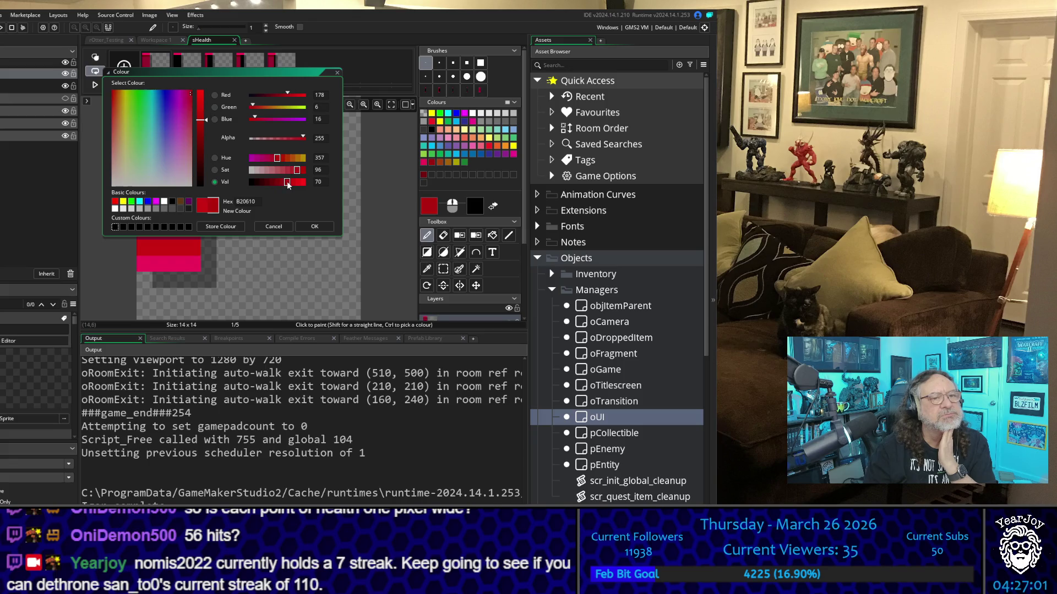
click(314, 226)
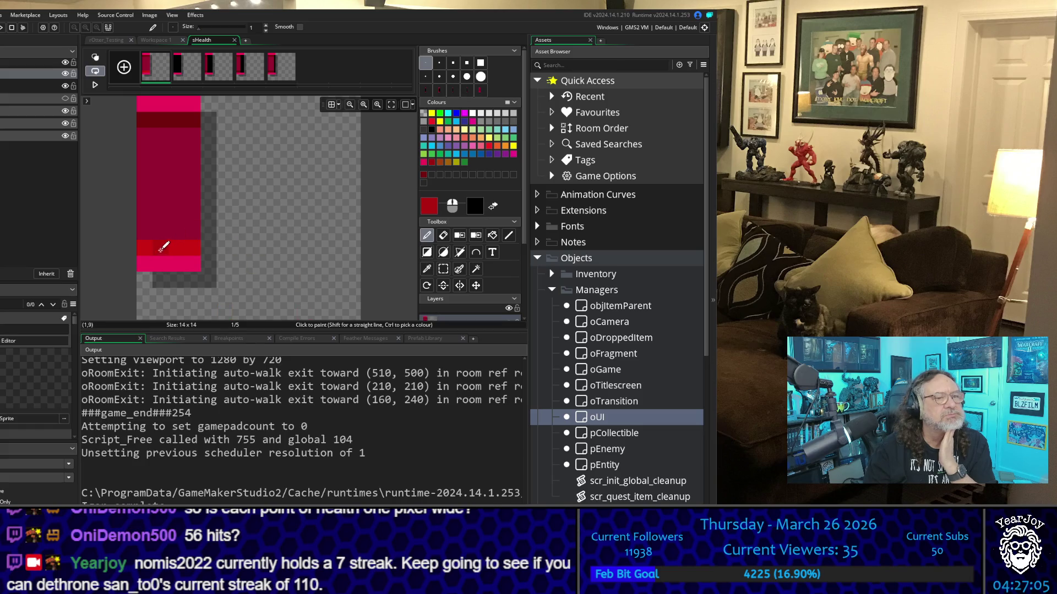
drag(154, 248, 196, 253)
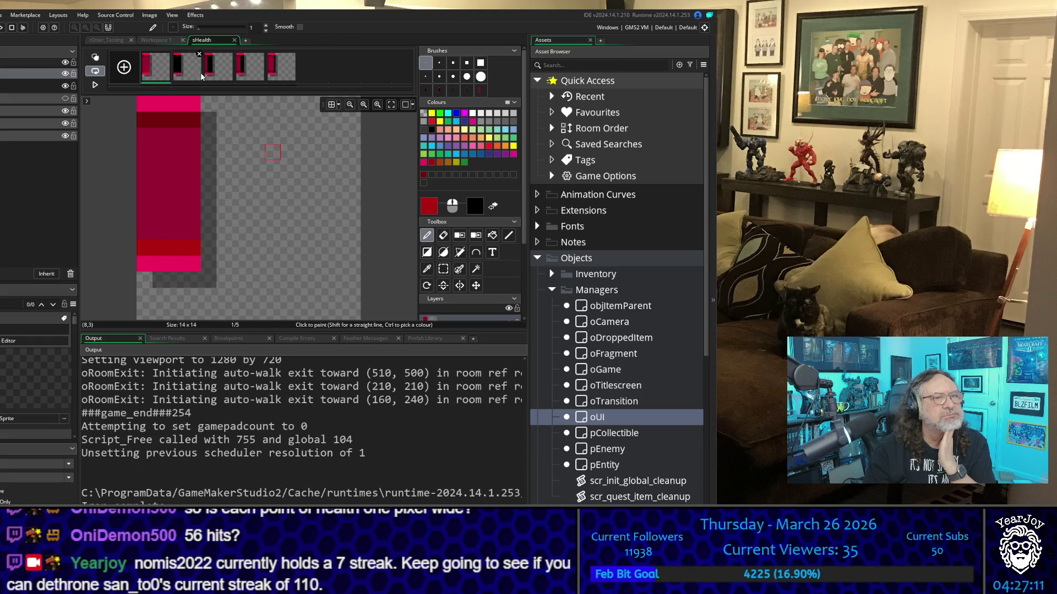
Repaint frame 5's bottom row brighter red, undoing a stray stroke
click(217, 71)
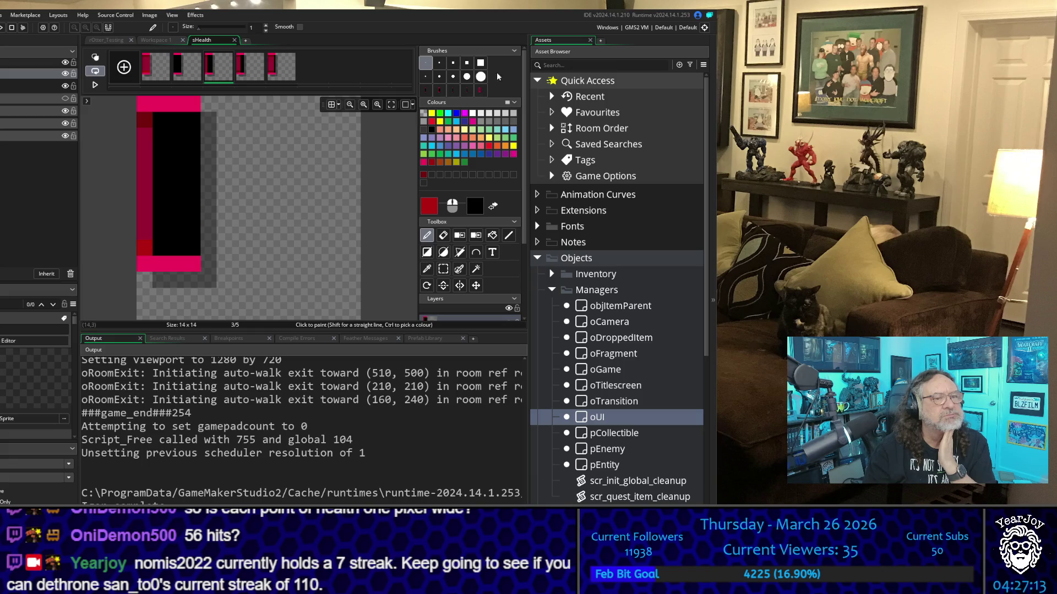
click(244, 71)
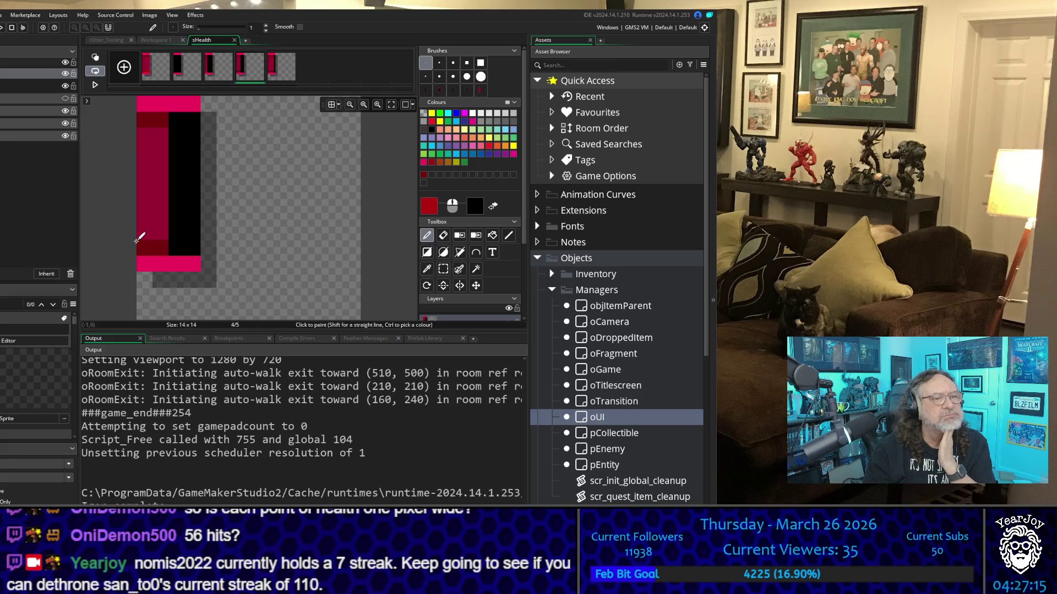
click(281, 67)
mouse_move(158, 238)
mouse_down()
mouse_move(147, 232)
mouse_move(175, 234)
mouse_up()
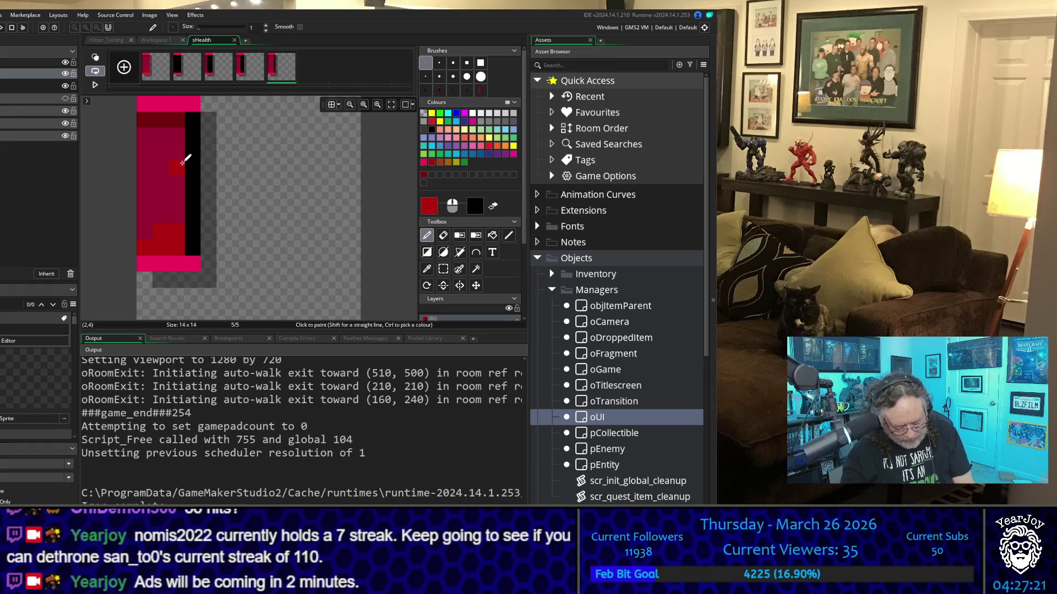
key(ctrl+z)
drag(144, 248, 174, 249)
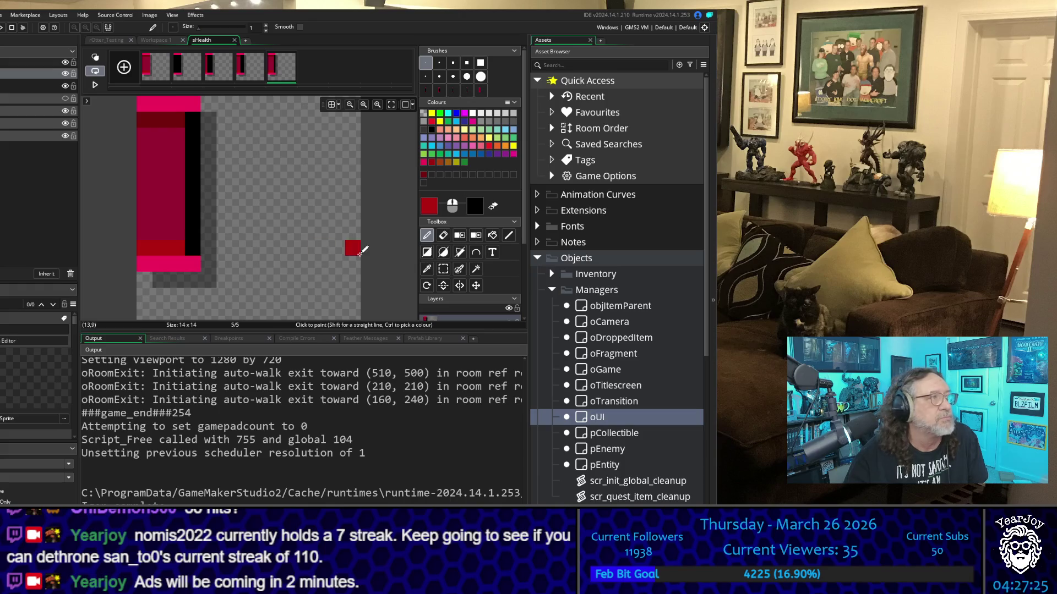
Close the sHealth image editor and build and run the game with F5
scroll(404, 245, down, 1)
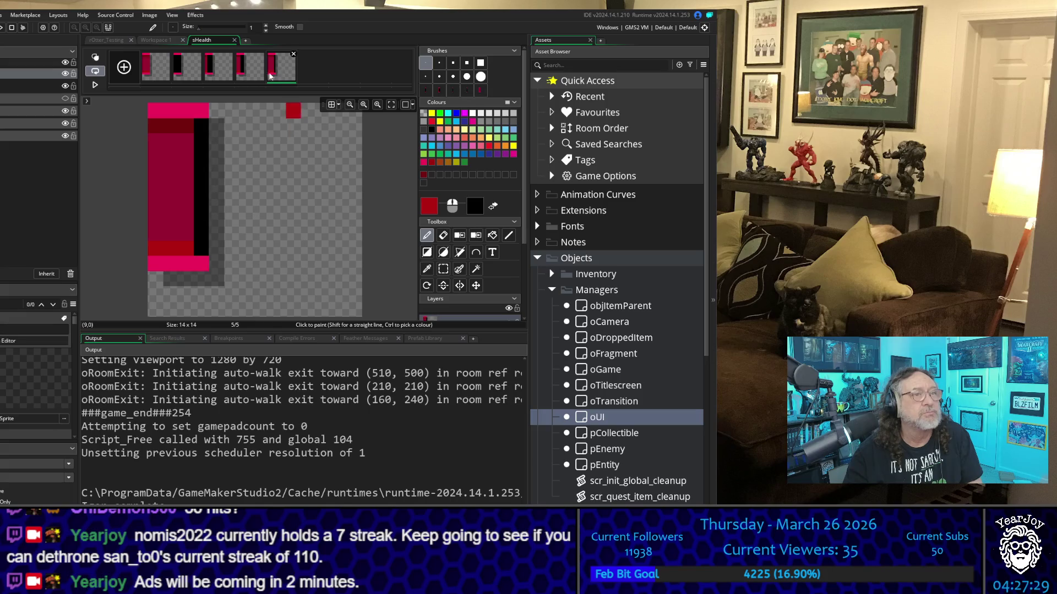
click(235, 41)
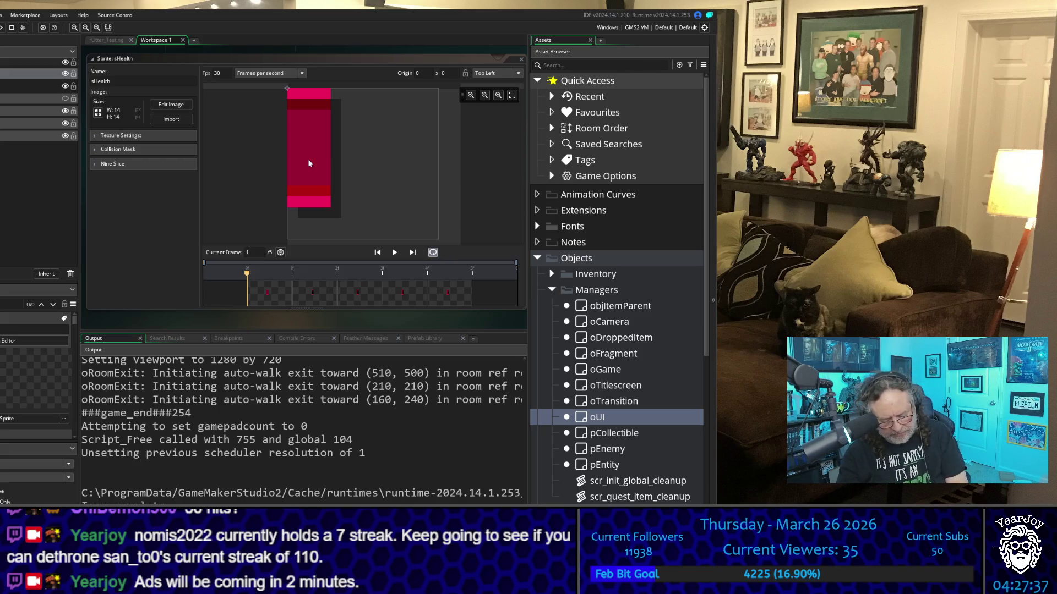
key(F5)
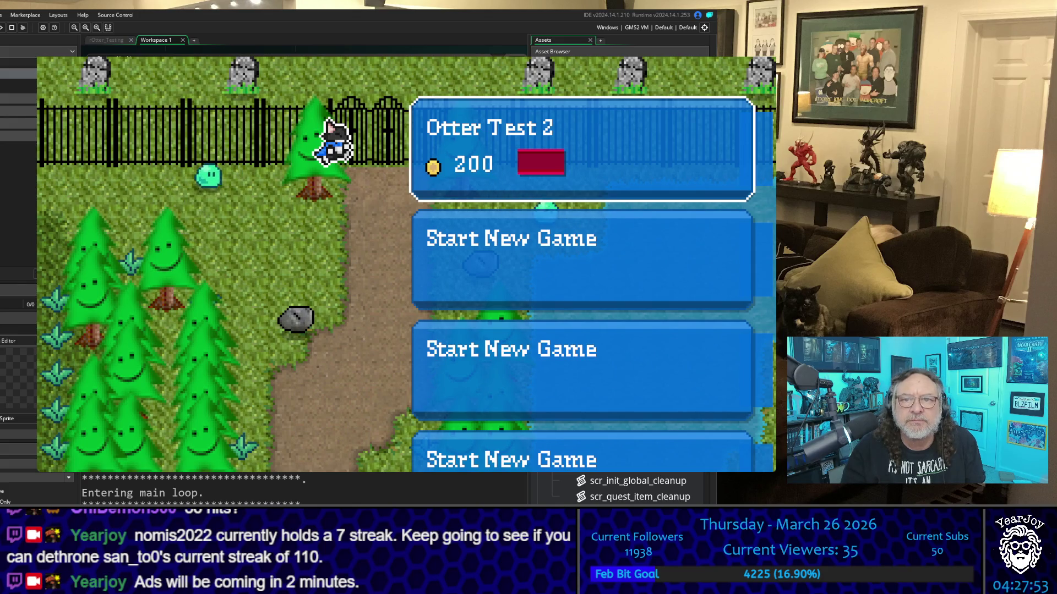
Load the Otter Test 2 save and walk the otter across the field and along the path
key(Return)
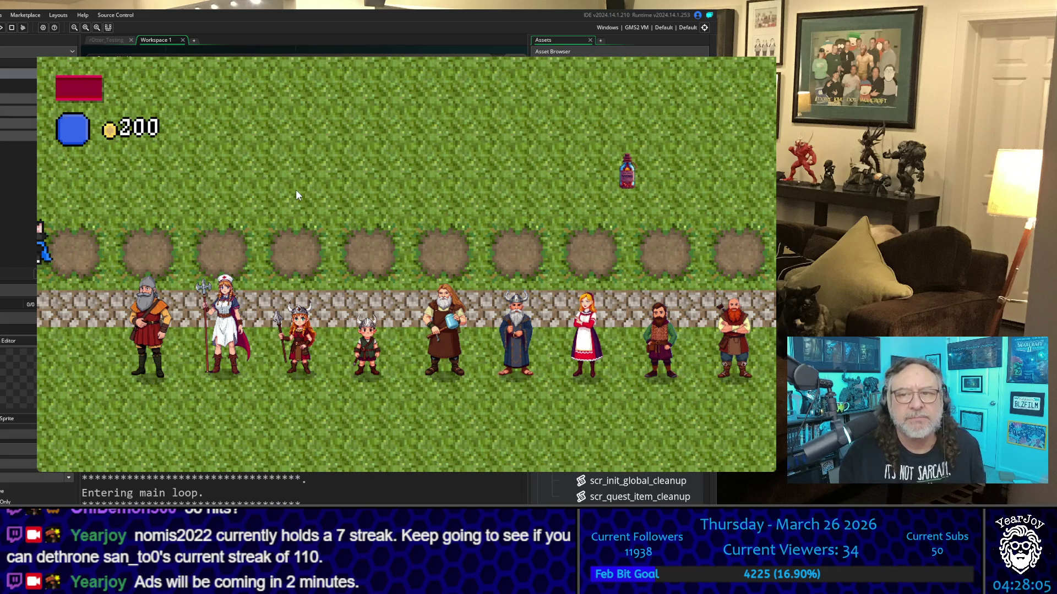
key(Down)
key(Right)
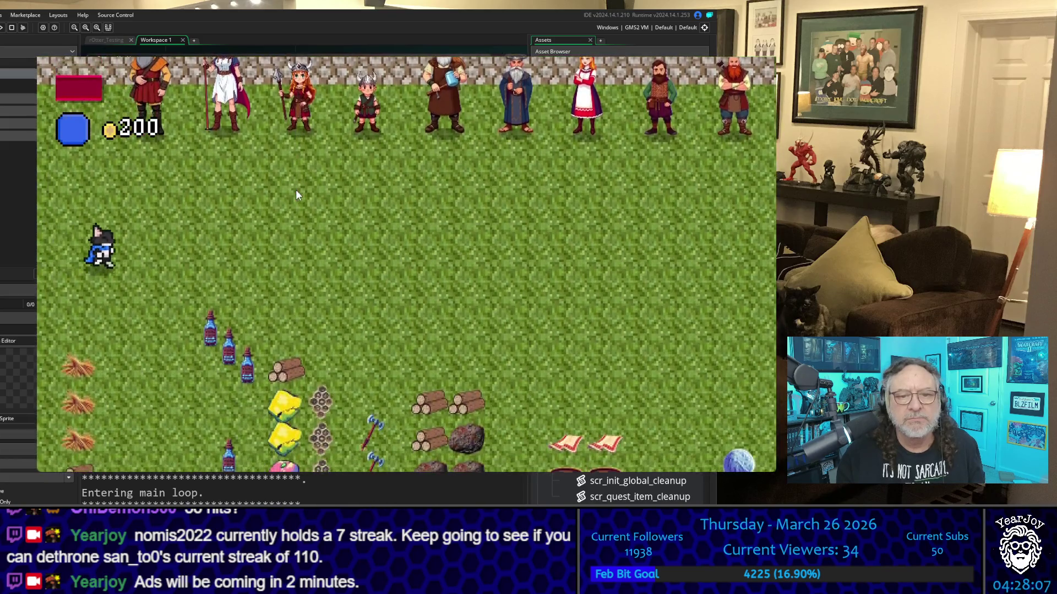
key(Right)
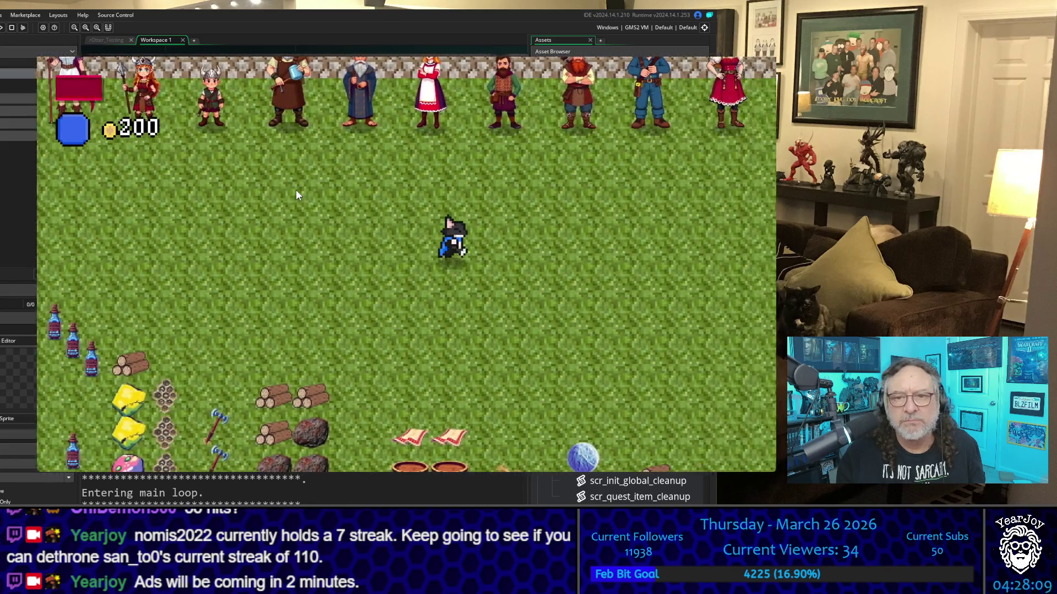
key(Right)
key(Up)
key(Up)
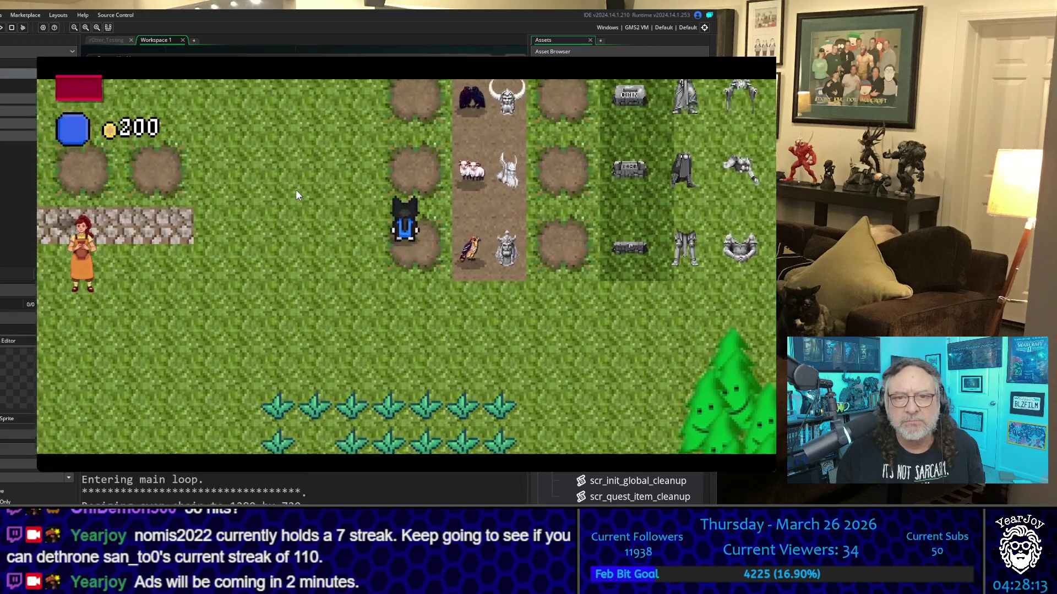
key(Left)
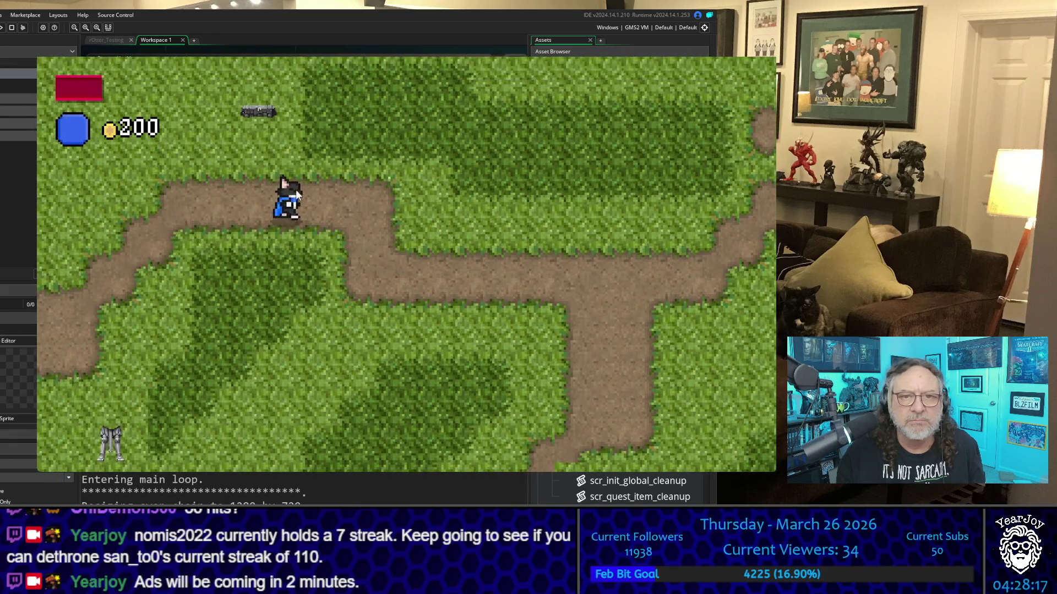
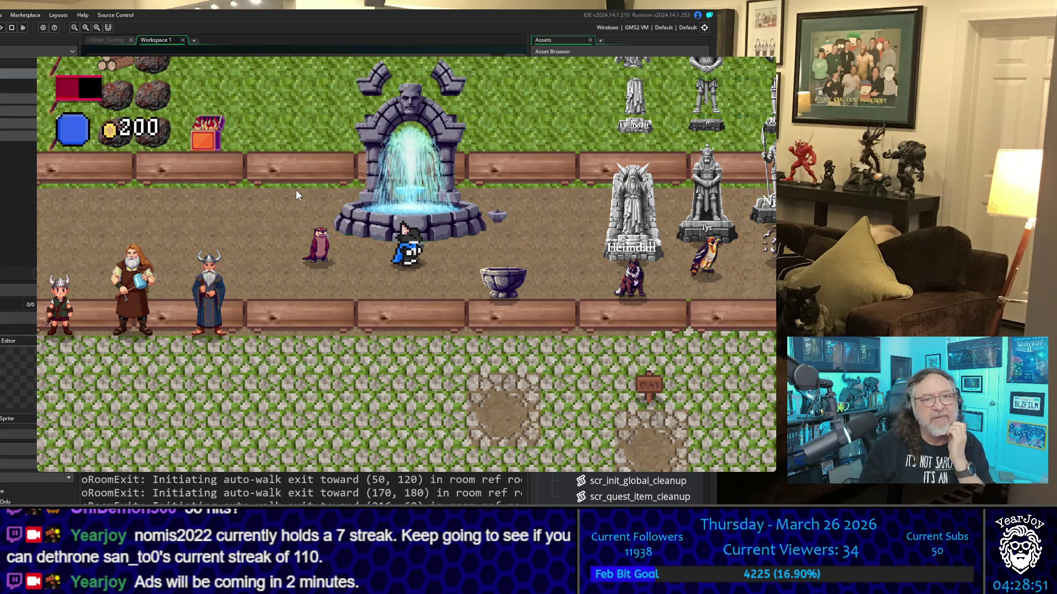
Walk south and left, then drink a VikingSoda from the inventory to restore health
key(Down)
key(Down)
key(Left)
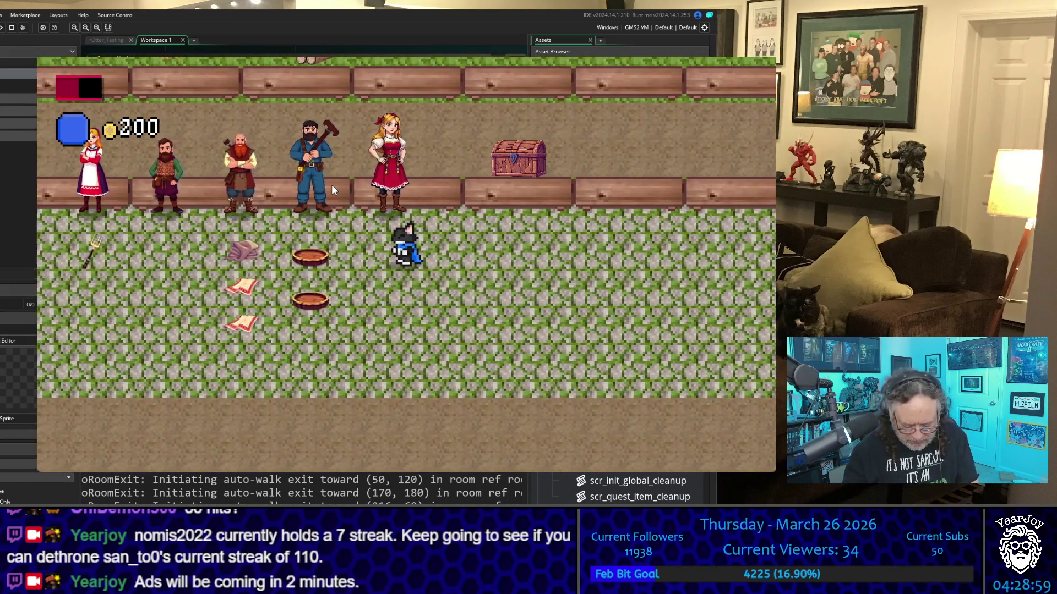
key(i)
click(698, 119)
key(Return)
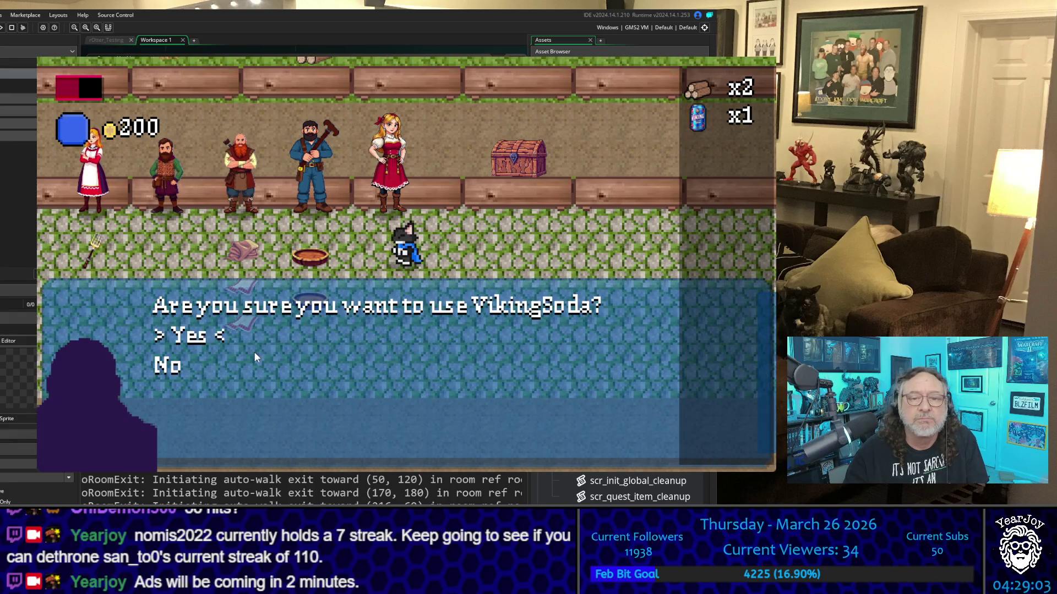
key(Return)
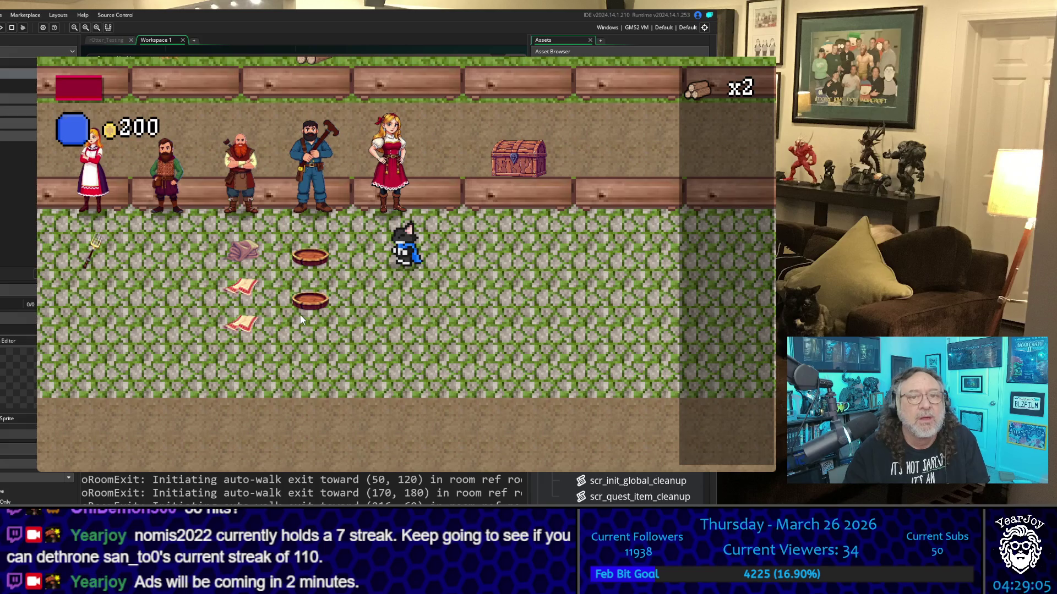
Walk the player around the fountain and statues to check the refilled health bar, then close the game
key(Up)
key(Right)
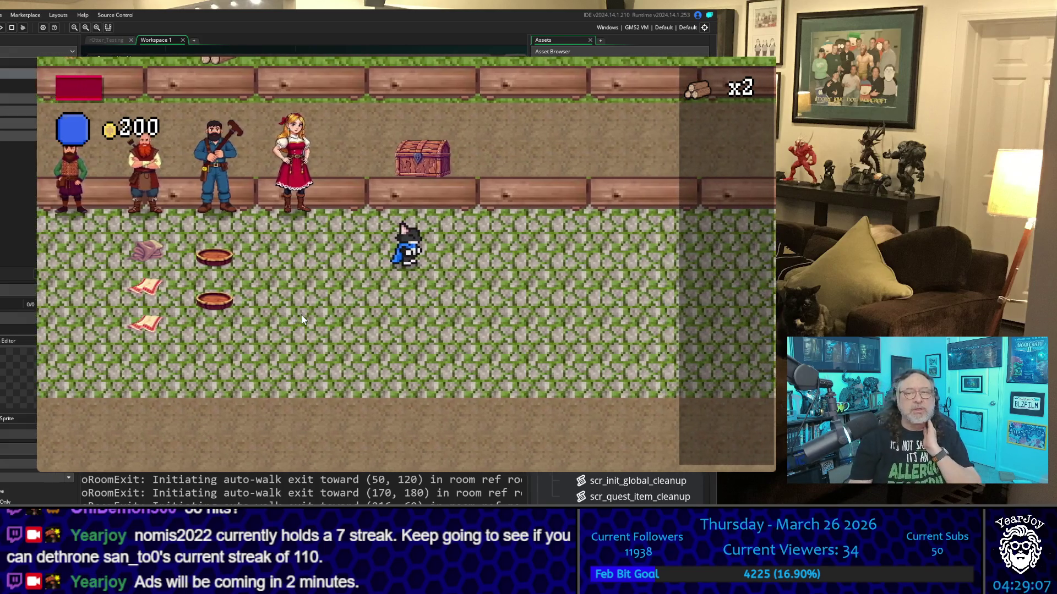
key(Up)
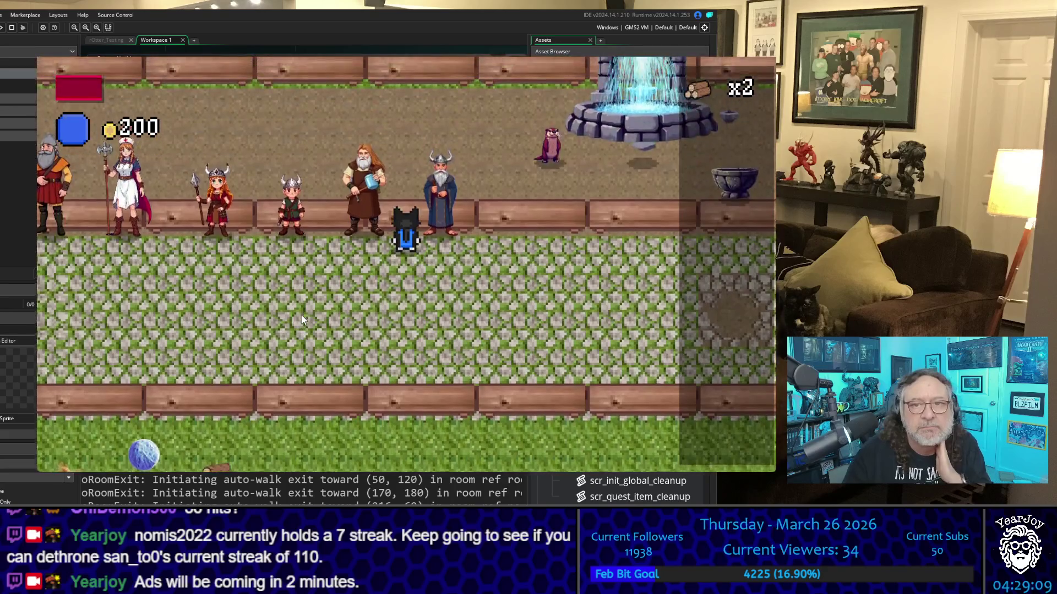
key(Up)
key(Right)
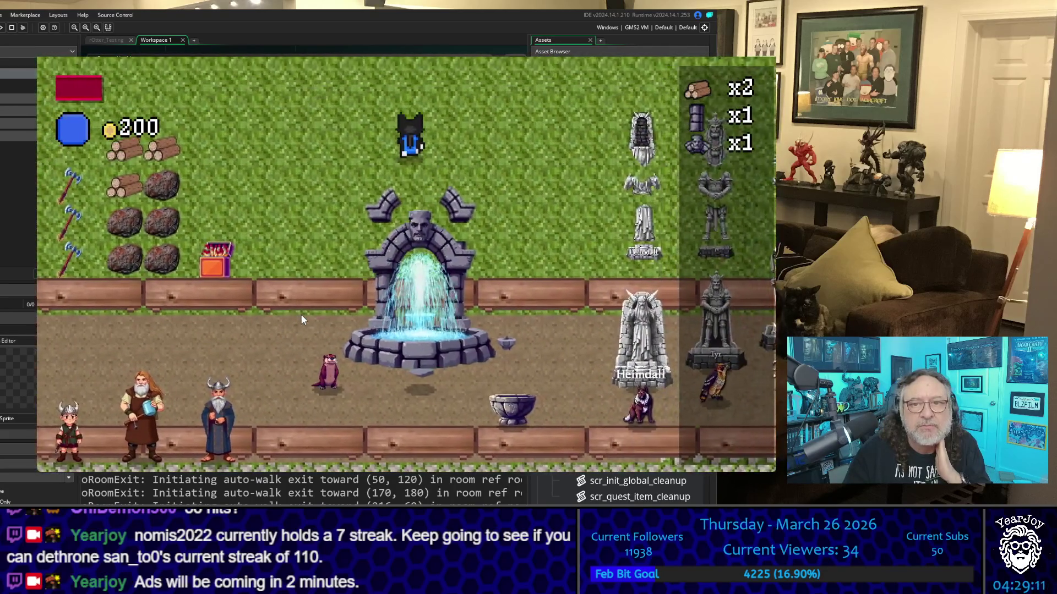
key(Left)
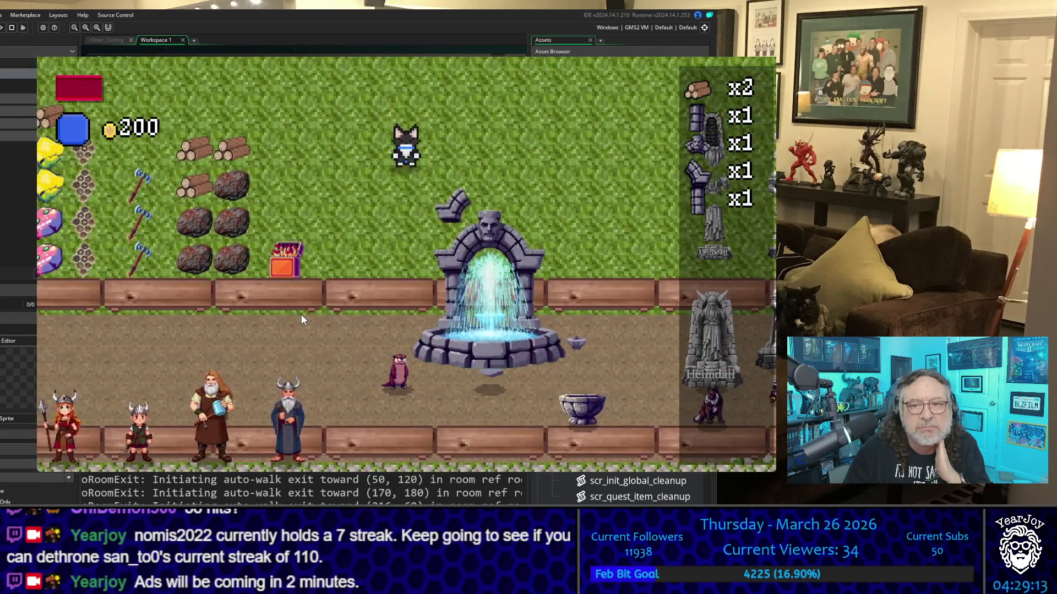
key(Down)
key(Right)
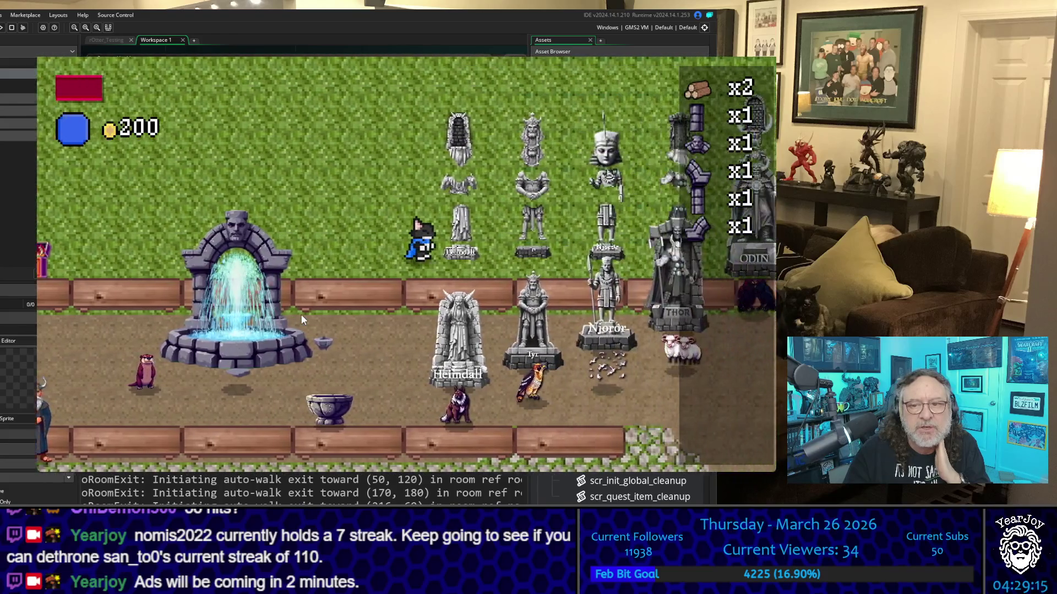
key(Down)
key(Left)
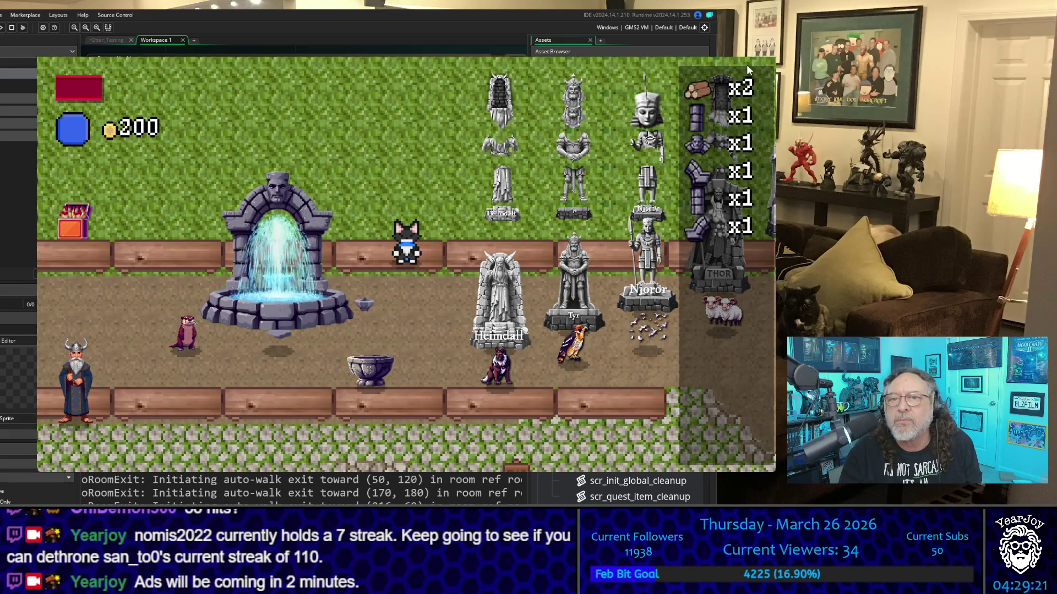
click(761, 56)
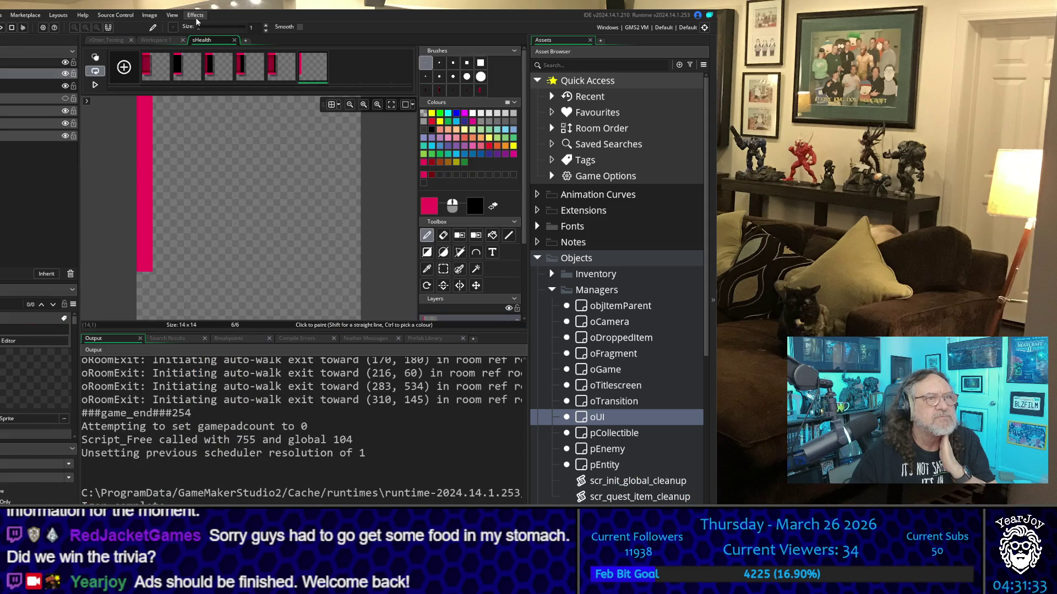
Close the sHealth image editor and rebuild and run the project with F5
click(234, 40)
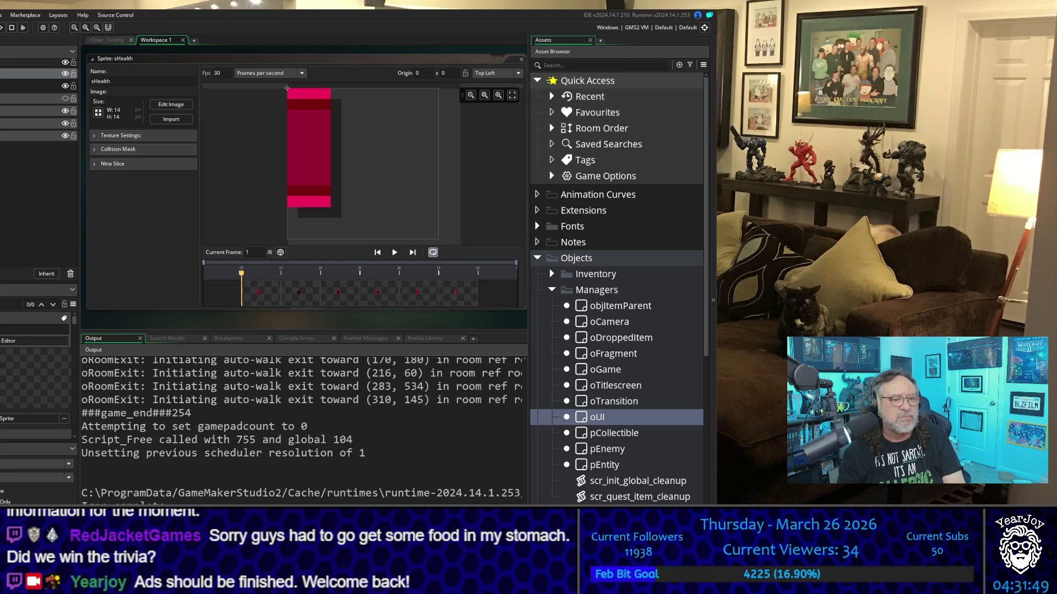
key(F5)
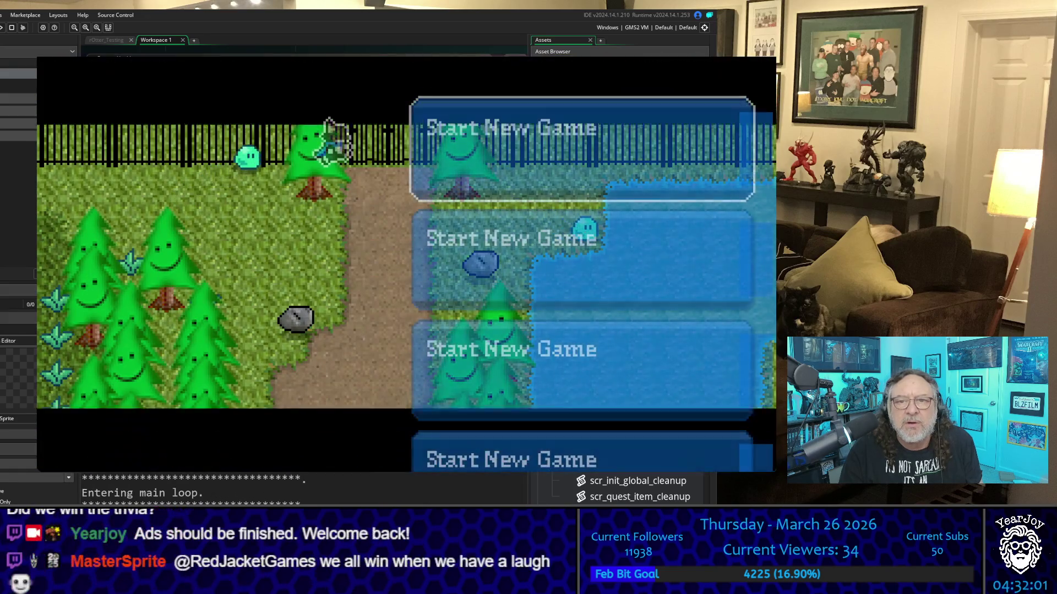
Start a new game and walk the player north, then back south onto the fountain path
key(Return)
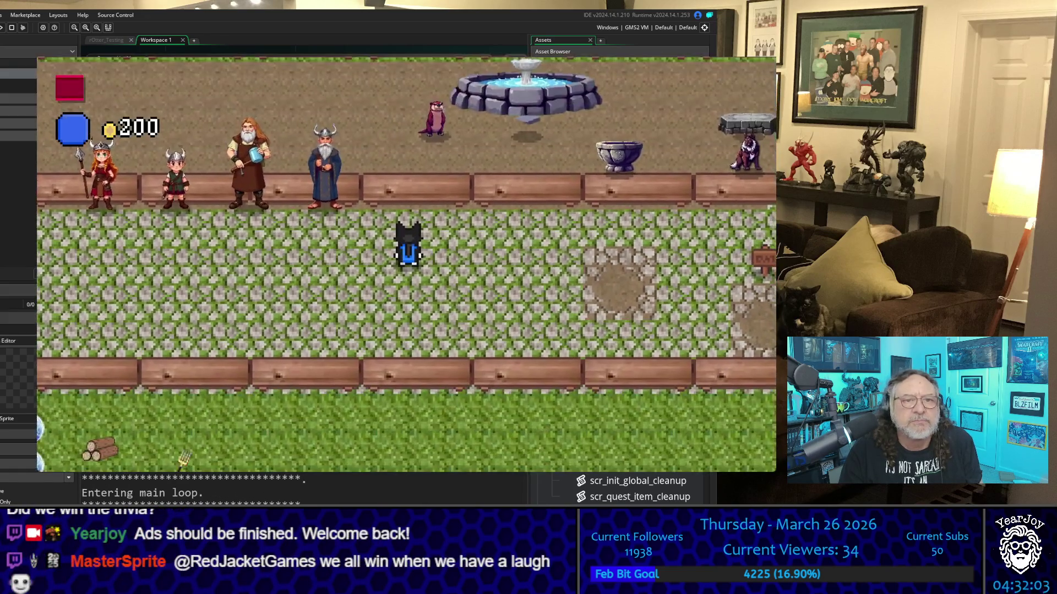
key(Up)
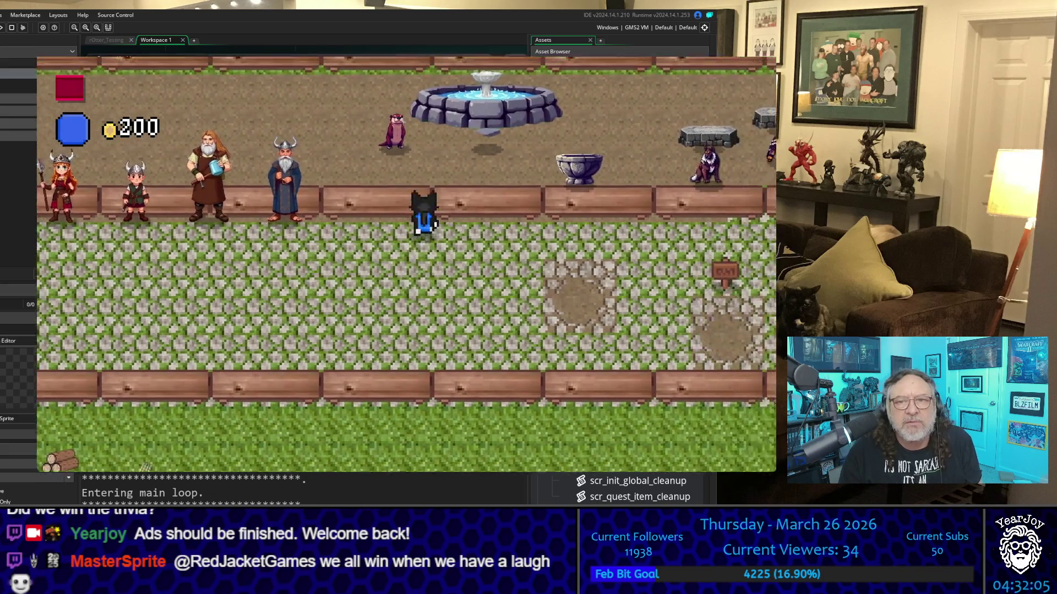
key(Down)
key(Left)
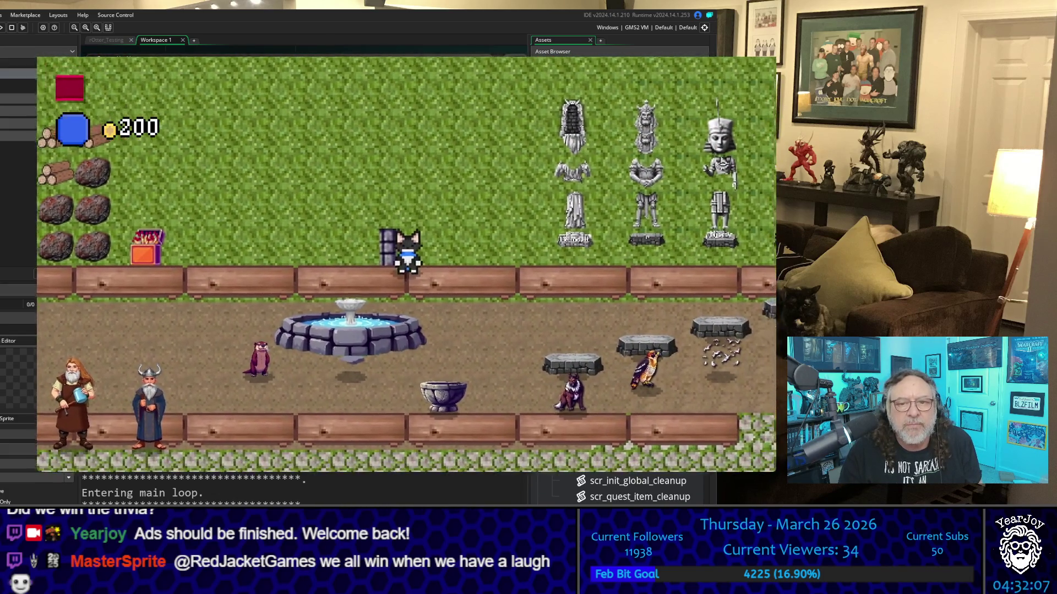
key(Down)
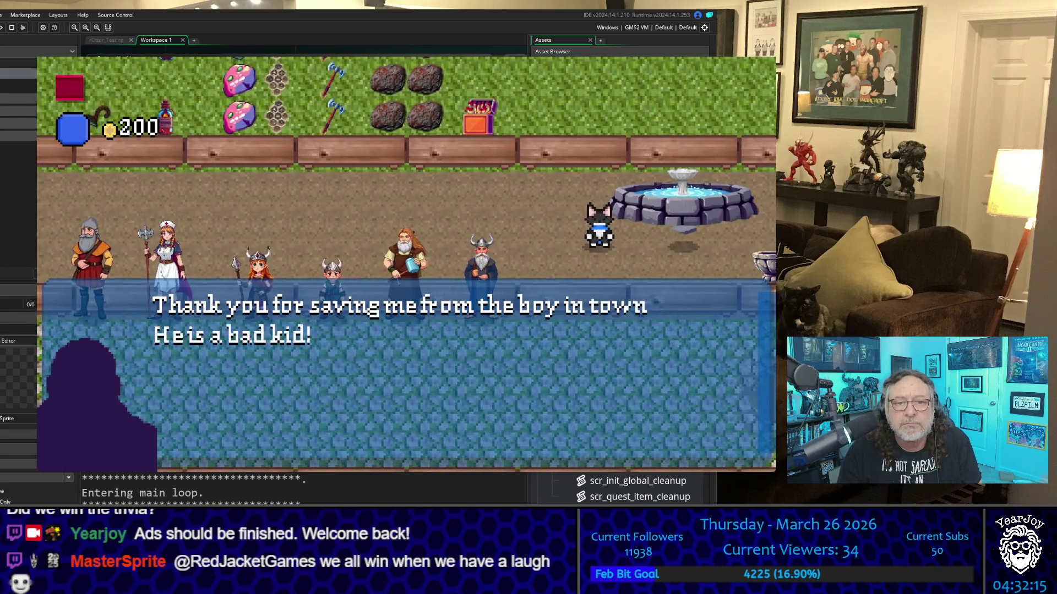
Dismiss the villager's dialogue and quit the game with Escape
key(space)
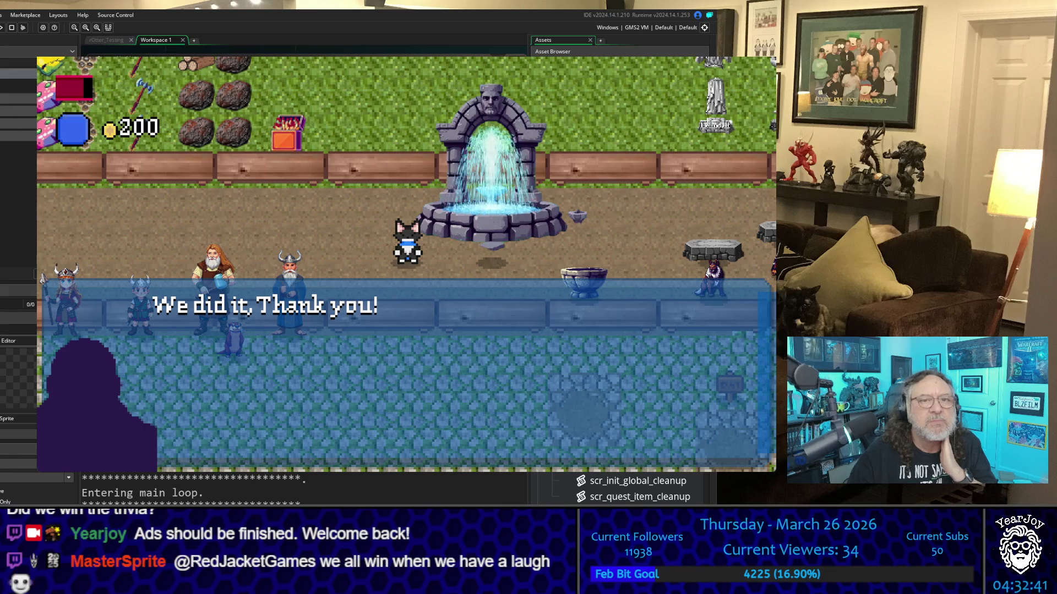
key(Escape)
scroll(155, 257, down, 3)
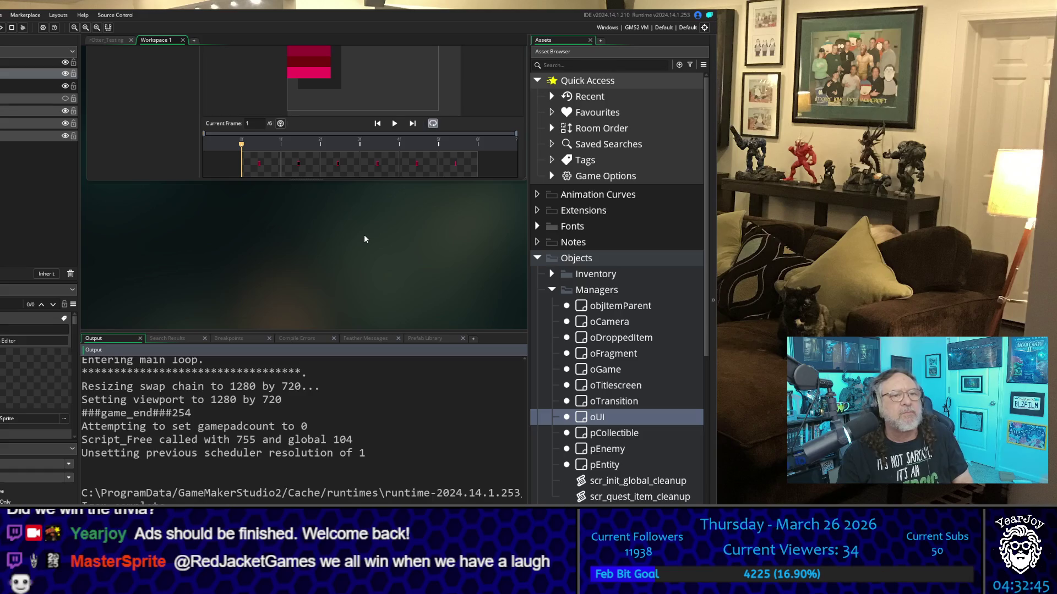
Scroll the workspace to the Draw Health section of the oUI Draw GUI code
scroll(362, 241, down, 5)
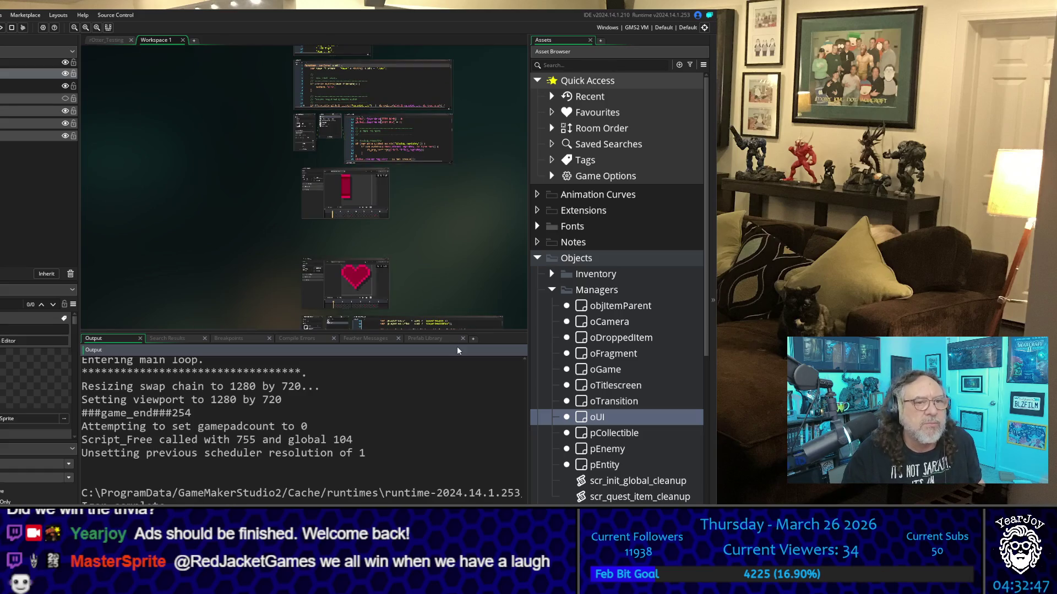
scroll(429, 319, up, 3)
scroll(426, 319, down, 4)
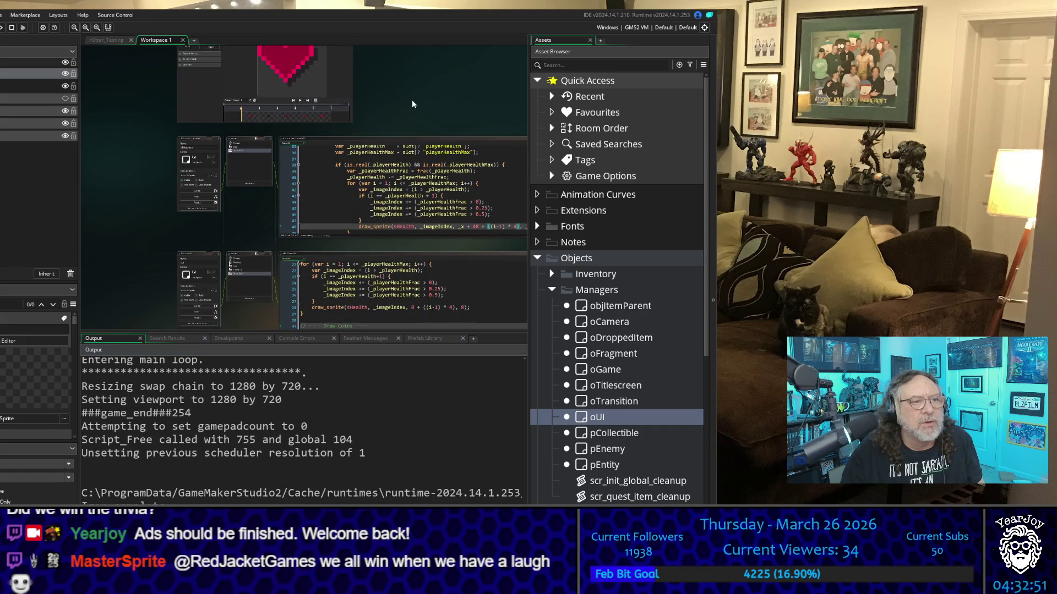
scroll(195, 162, up, 2)
scroll(196, 165, down, 2)
scroll(196, 170, up, 1)
scroll(194, 182, up, 4)
scroll(235, 171, up, 2)
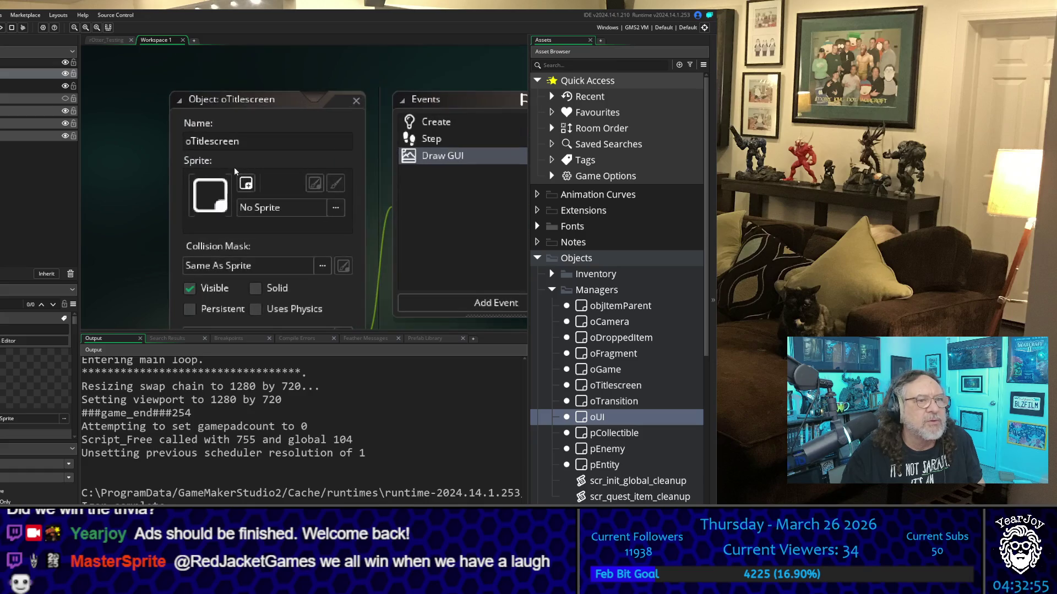
scroll(235, 171, down, 5)
scroll(253, 268, up, 5)
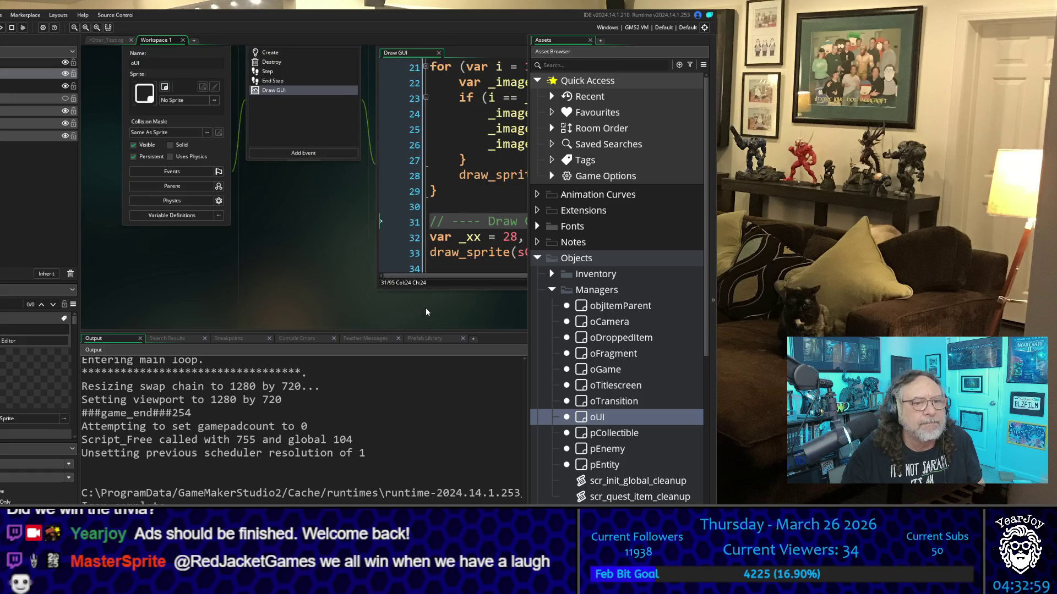
scroll(426, 312, right, 5)
scroll(237, 205, up, 1)
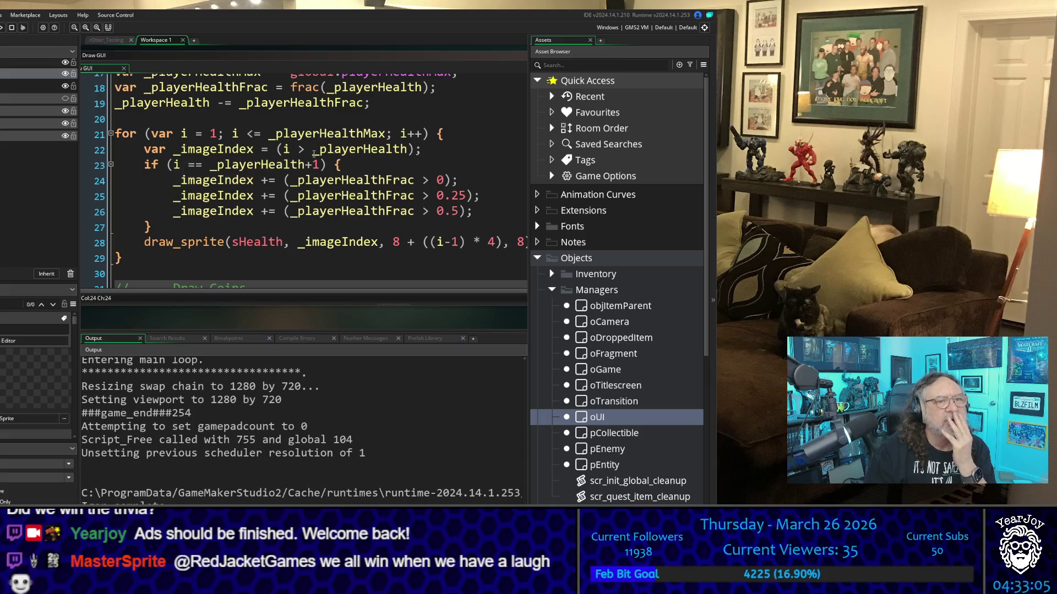
scroll(331, 172, up, 1)
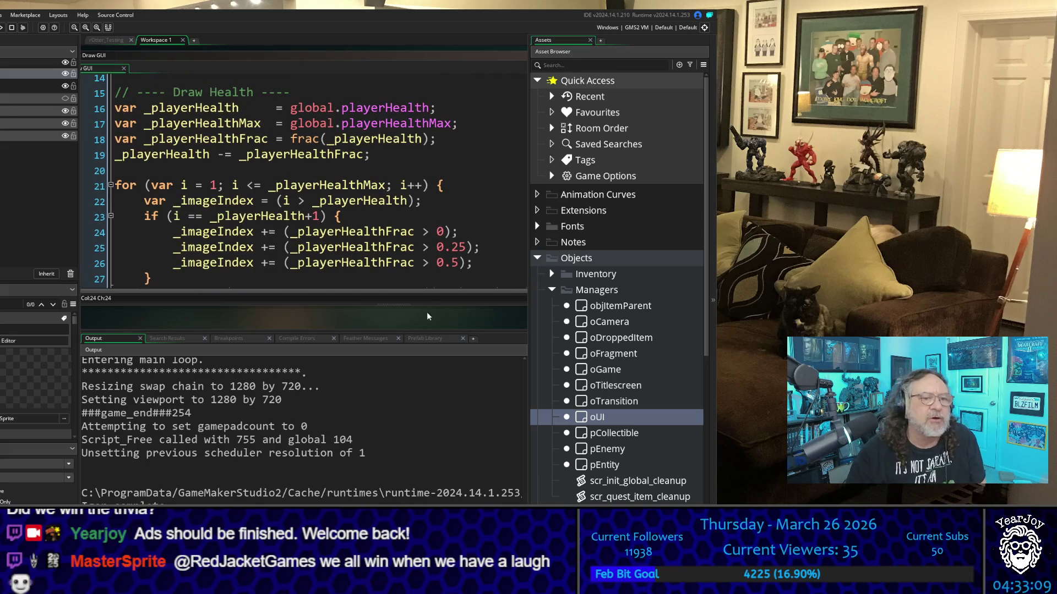
scroll(438, 318, down, 1)
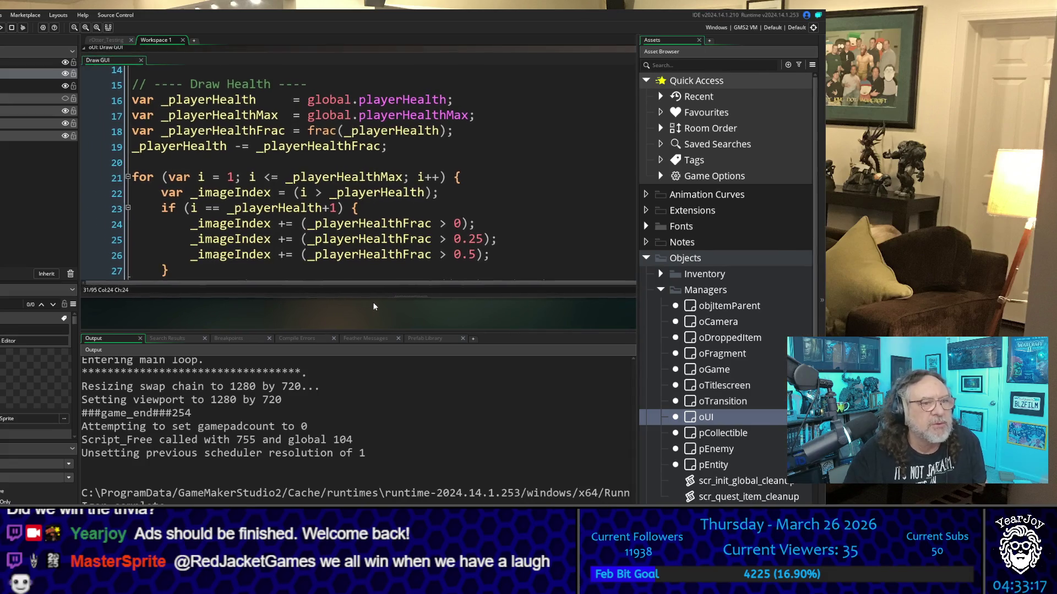
scroll(344, 189, up, 2)
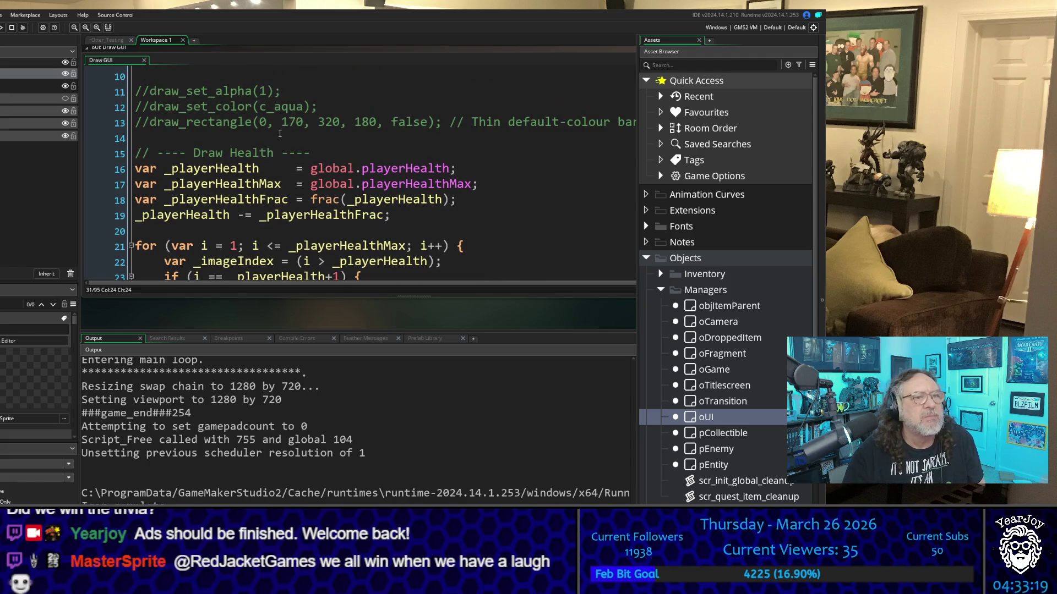
scroll(280, 133, down, 1)
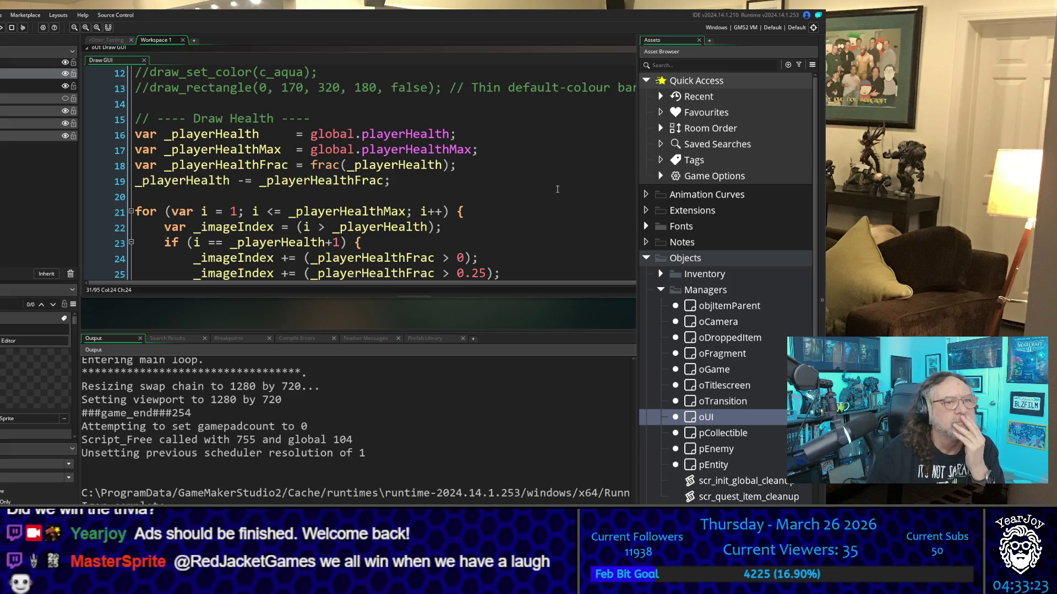
scroll(411, 180, down, 3)
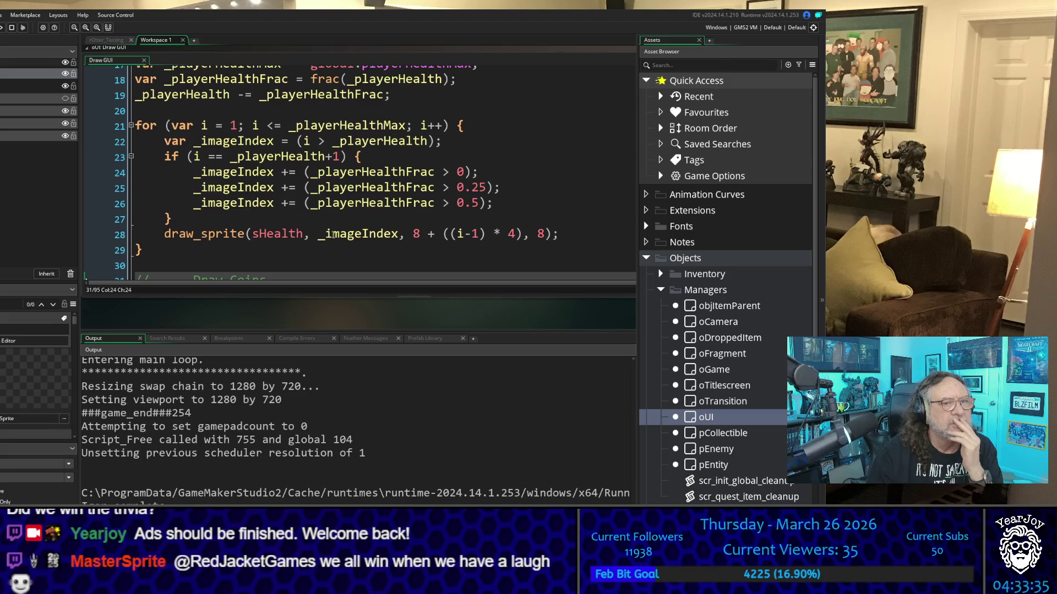
Duplicate the heart draw_sprite call on a new line inside the health loop
drag(562, 233, 162, 235)
key(ctrl+c)
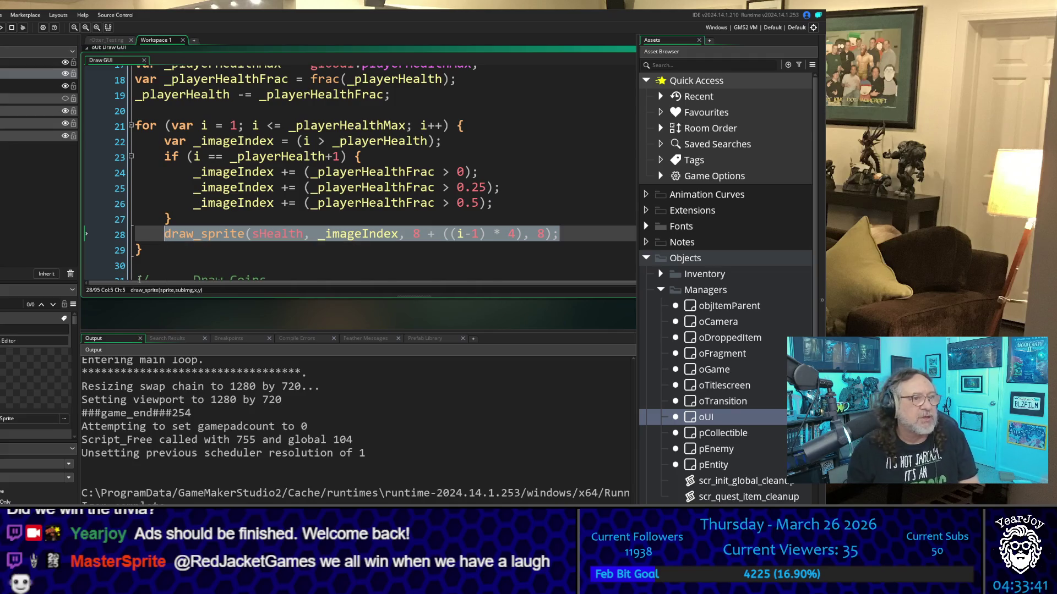
click(172, 218)
key(Return)
key(ctrl+v)
Inspect the new call's x offset, the for-loop header and the if condition
key(Left)
key(Left)
key(Left)
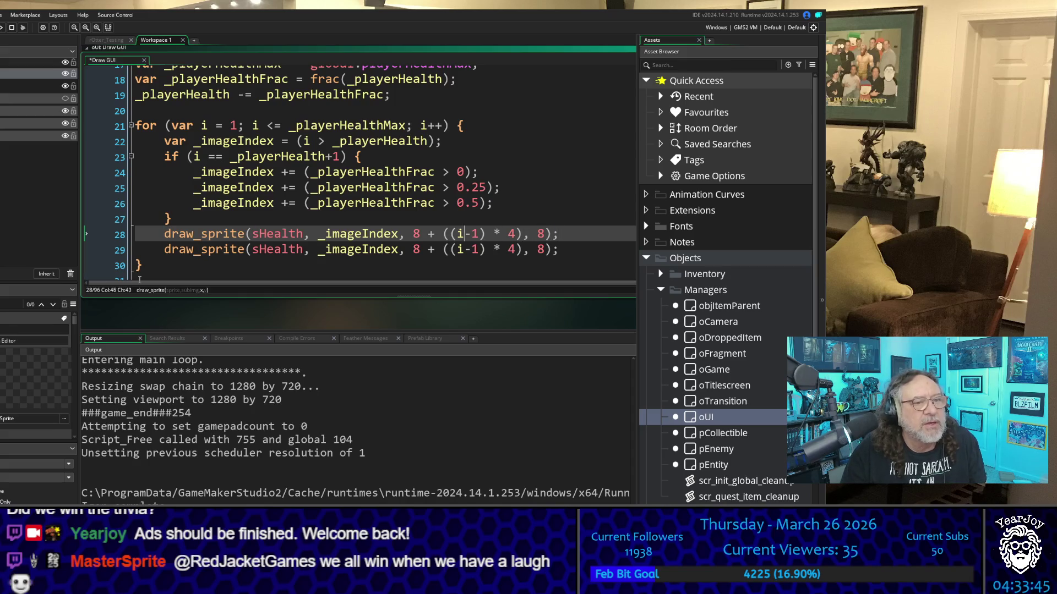
key(Right)
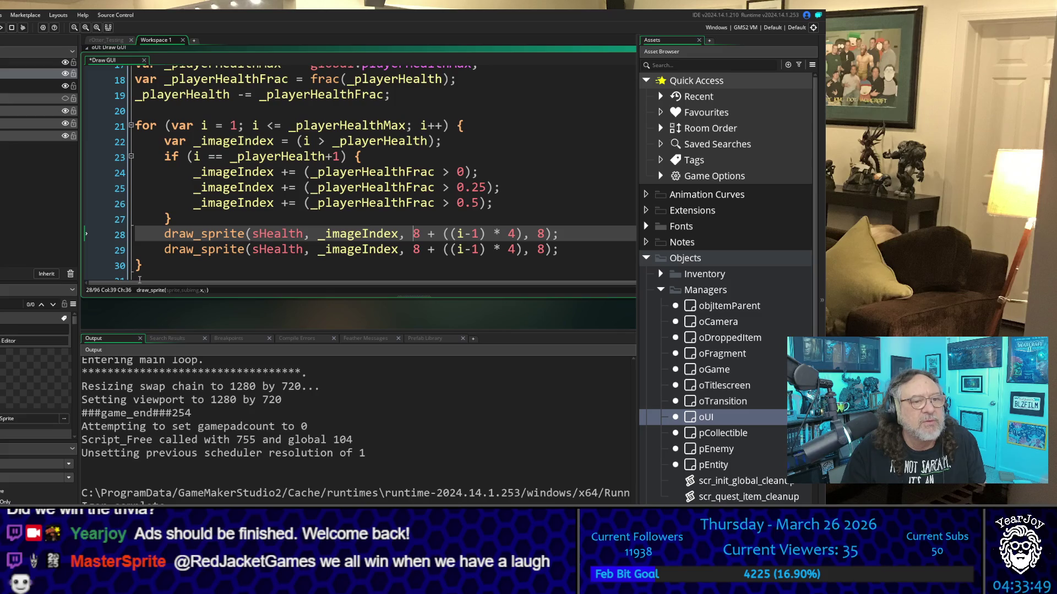
key(Right)
key(Right)
key(Right)
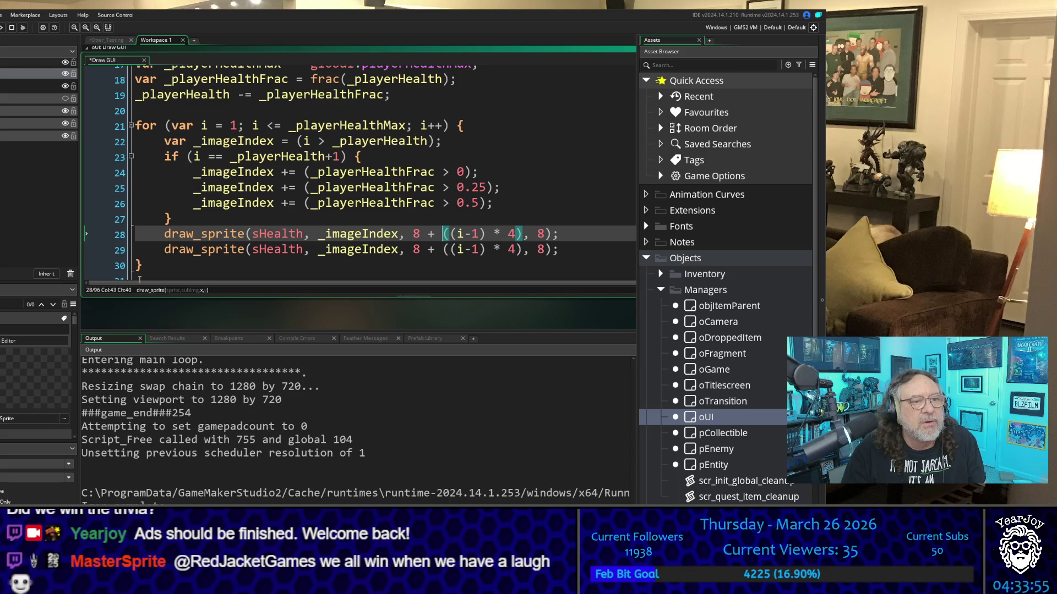
key(Left)
key(Left)
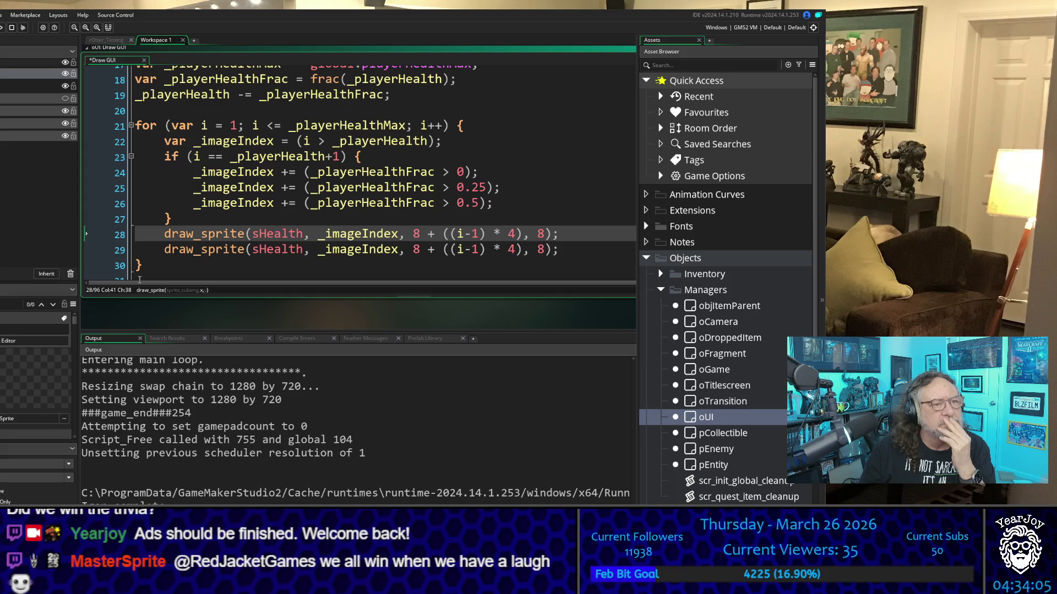
key(Left)
key(Left)
key(Left)
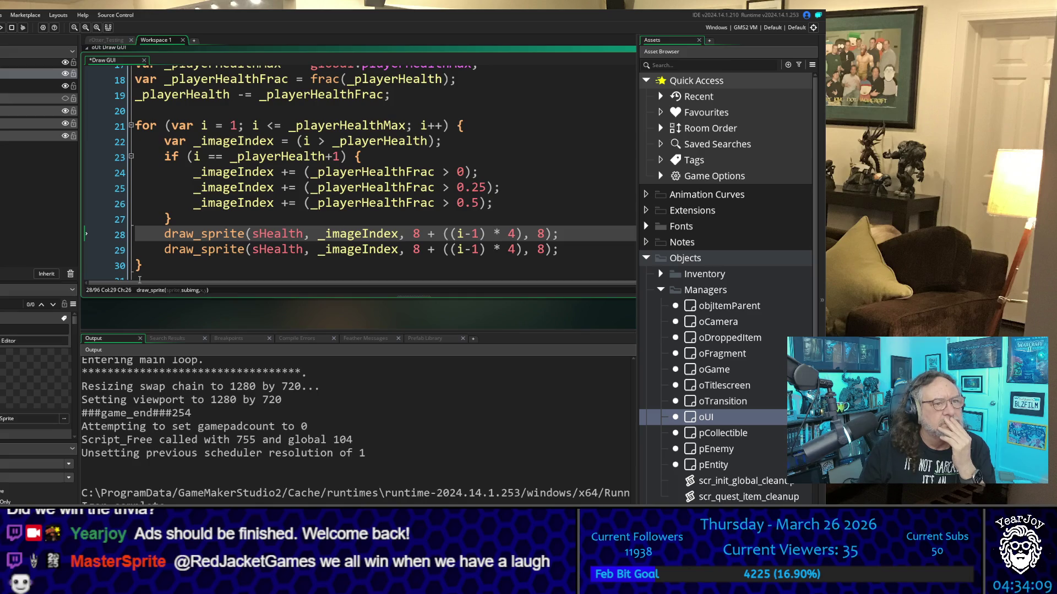
key(Up)
key(Up)
key(Up)
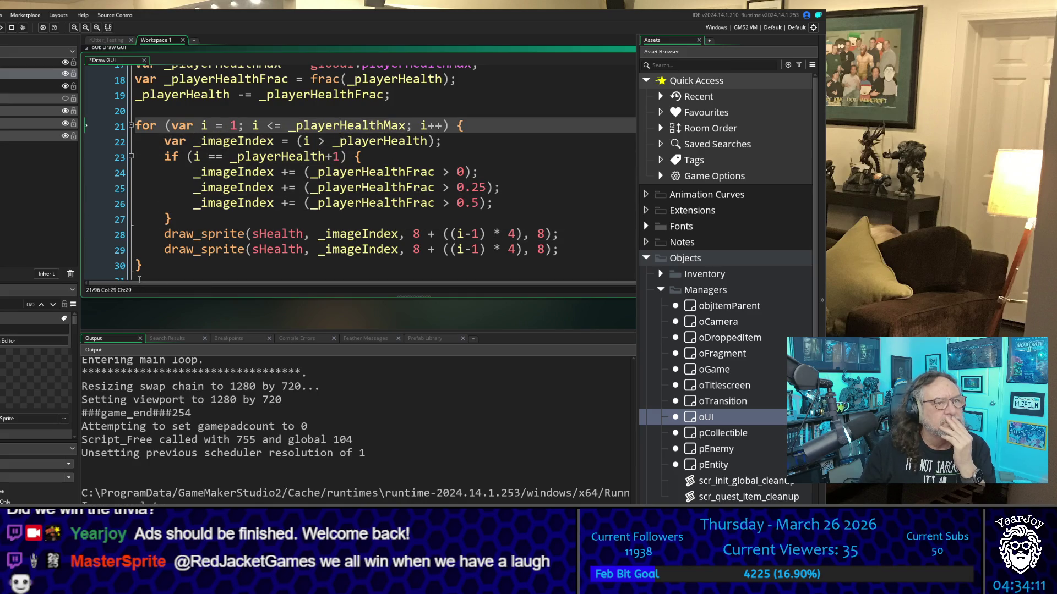
key(Left)
key(Left)
key(Left)
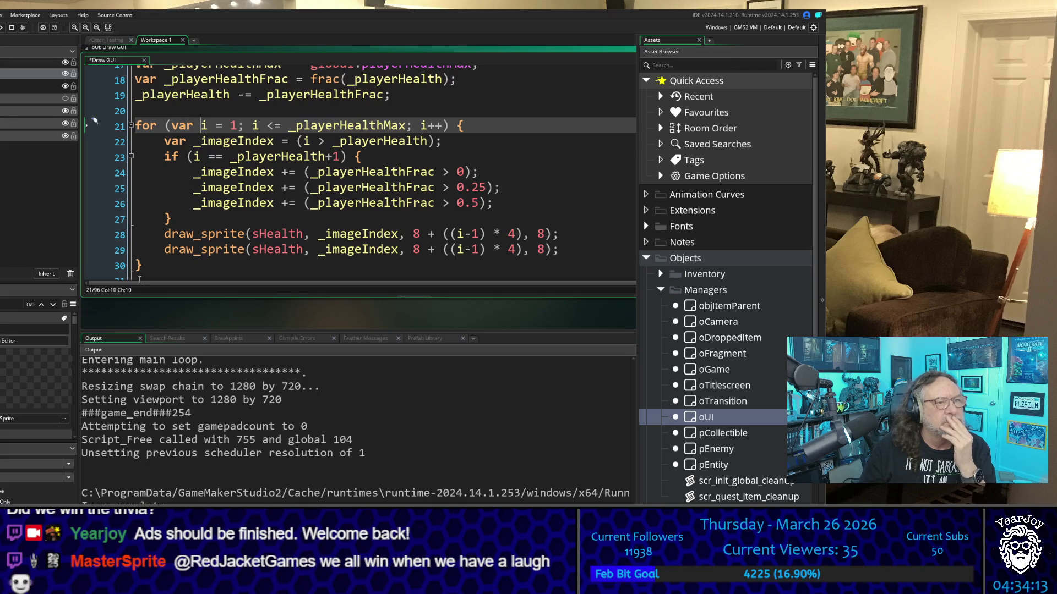
key(Right)
key(Right)
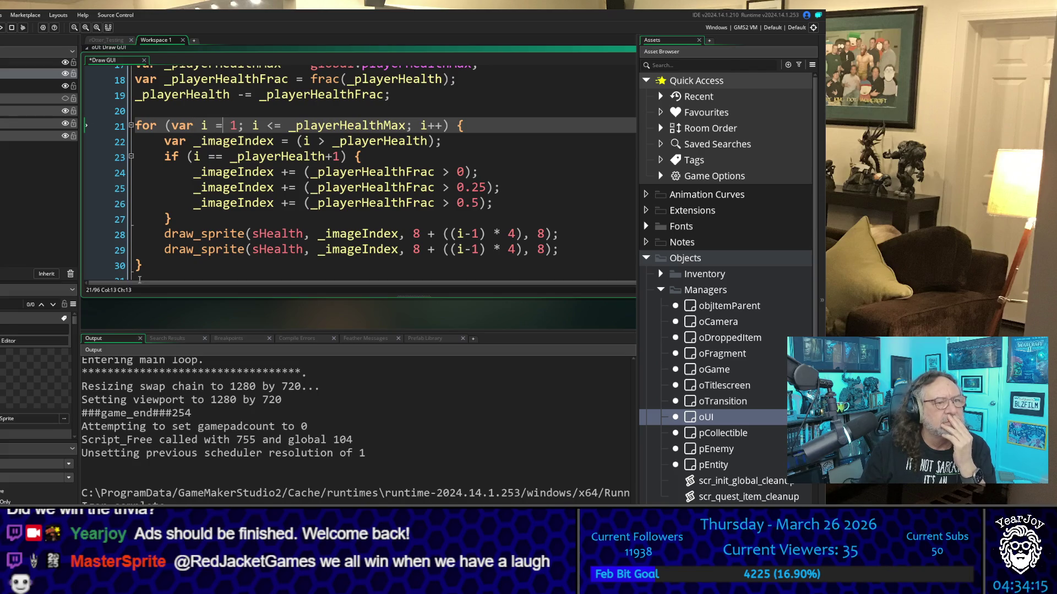
key(Down)
key(Down)
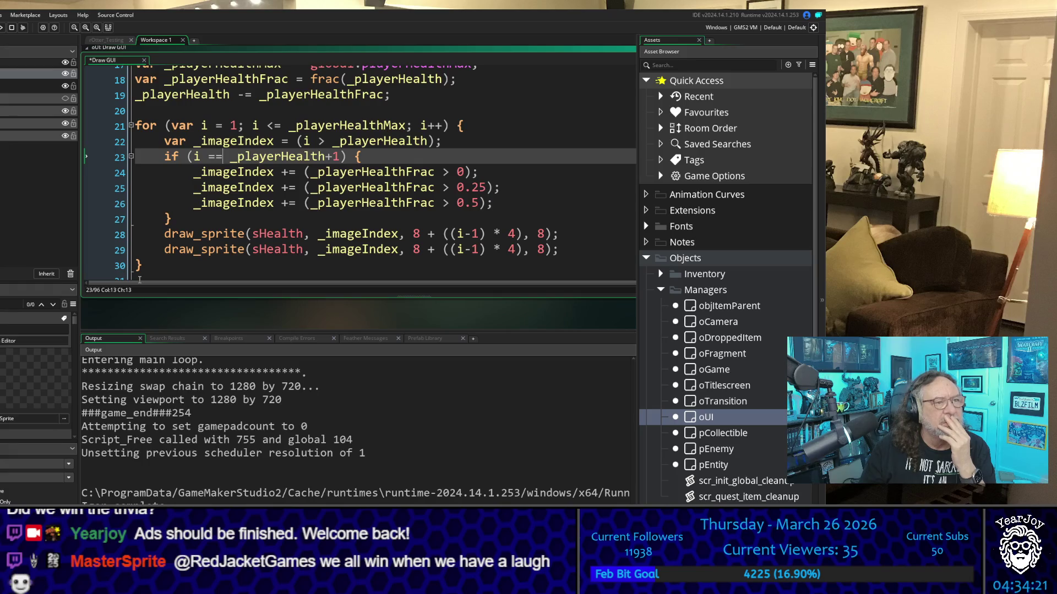
Look over the health variables and coin drawing code, then return to line 28's x argument
key(Up)
key(Up)
key(Up)
key(Up)
key(Up)
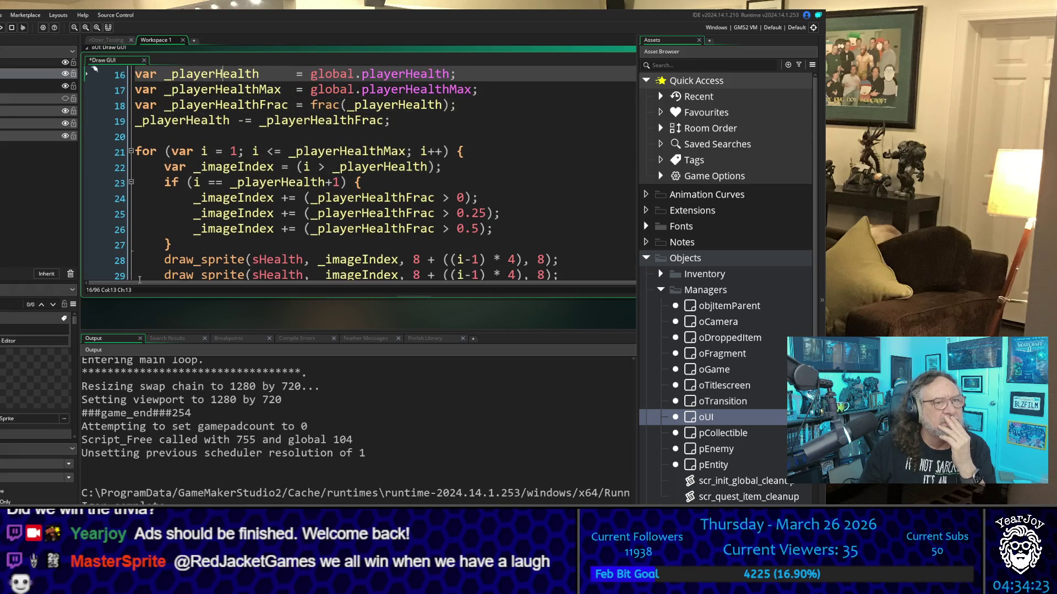
key(Down)
key(Down)
key(Down)
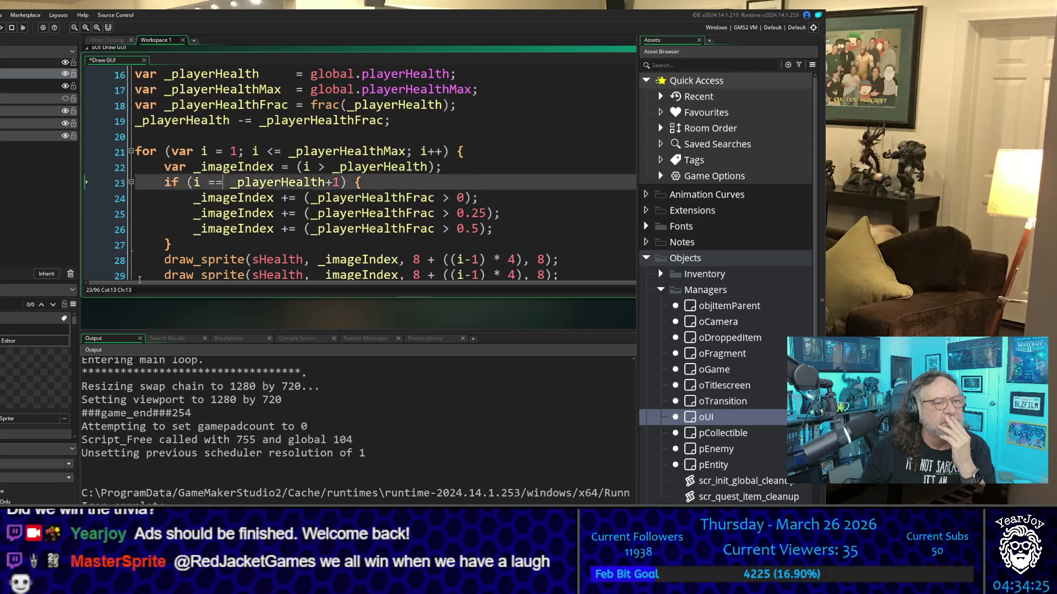
key(Down)
key(Down)
key(Down)
key(Up)
key(Up)
key(Up)
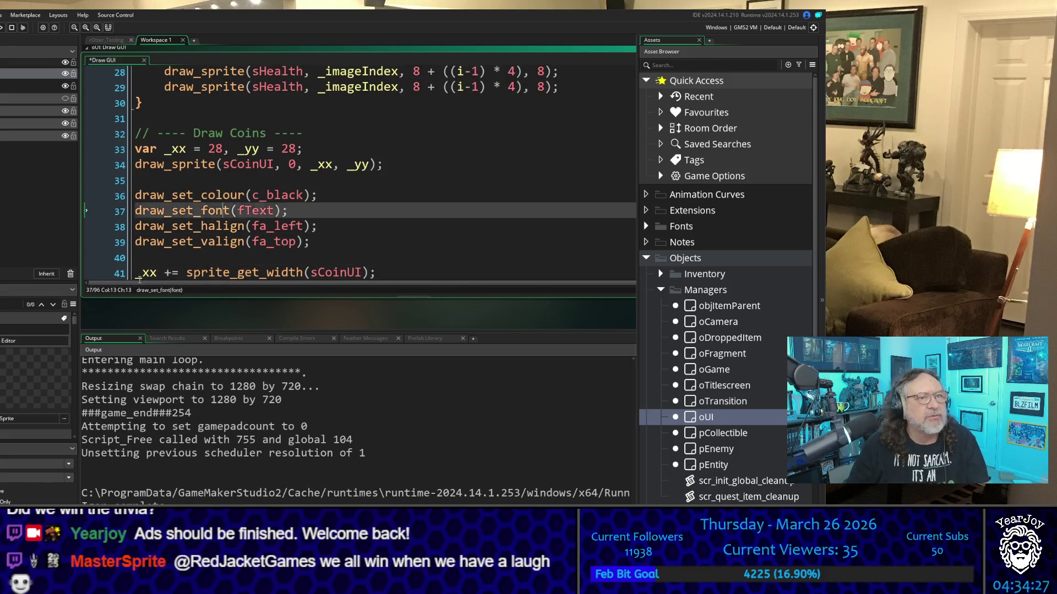
key(Up)
key(Up)
key(Up)
key(Down)
key(Down)
key(Down)
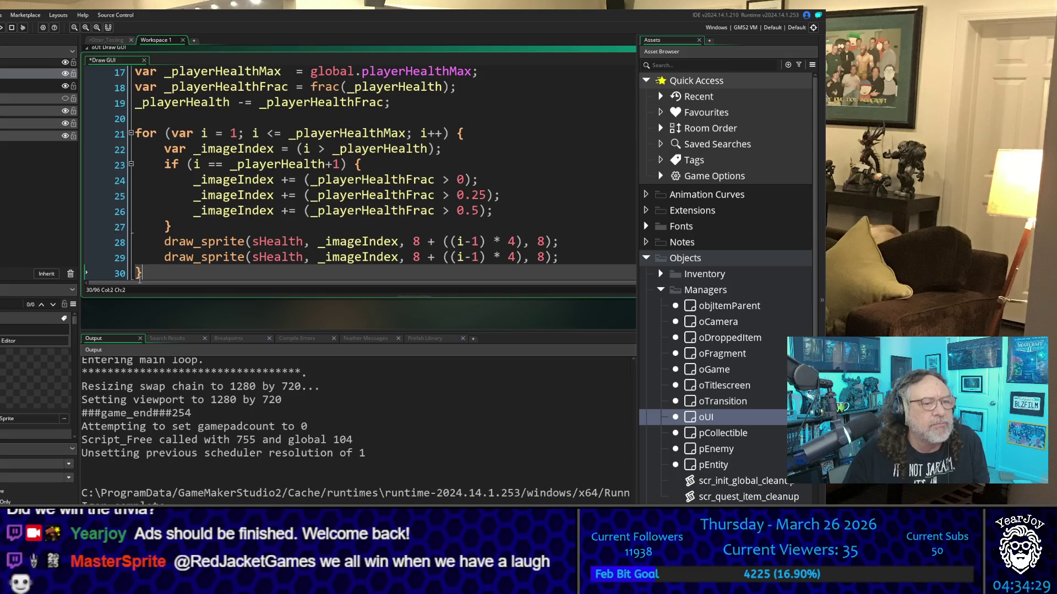
key(Up)
key(Right)
key(Right)
key(Right)
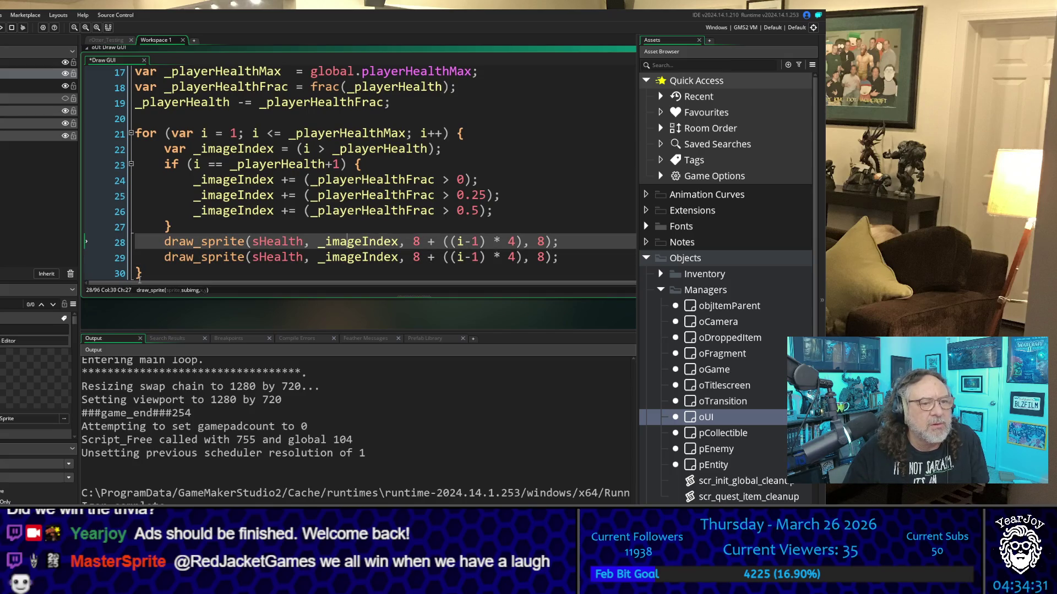
key(Right)
key(Right)
key(Right)
Replace line 28's x and y arguments with 6
key(shift+Right)
key(shift+Right)
key(shift+Right)
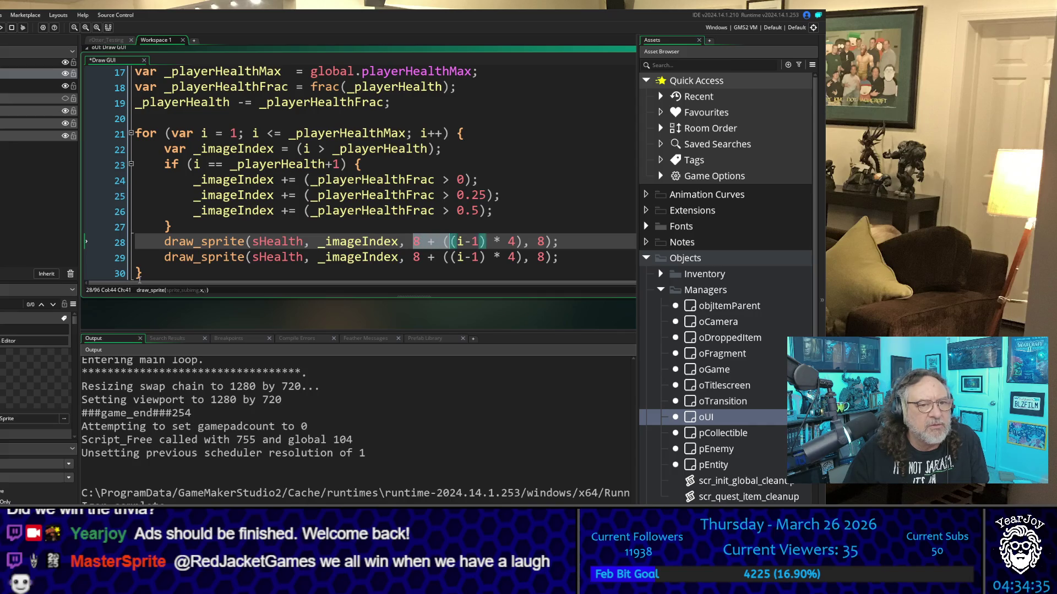
key(shift+Right)
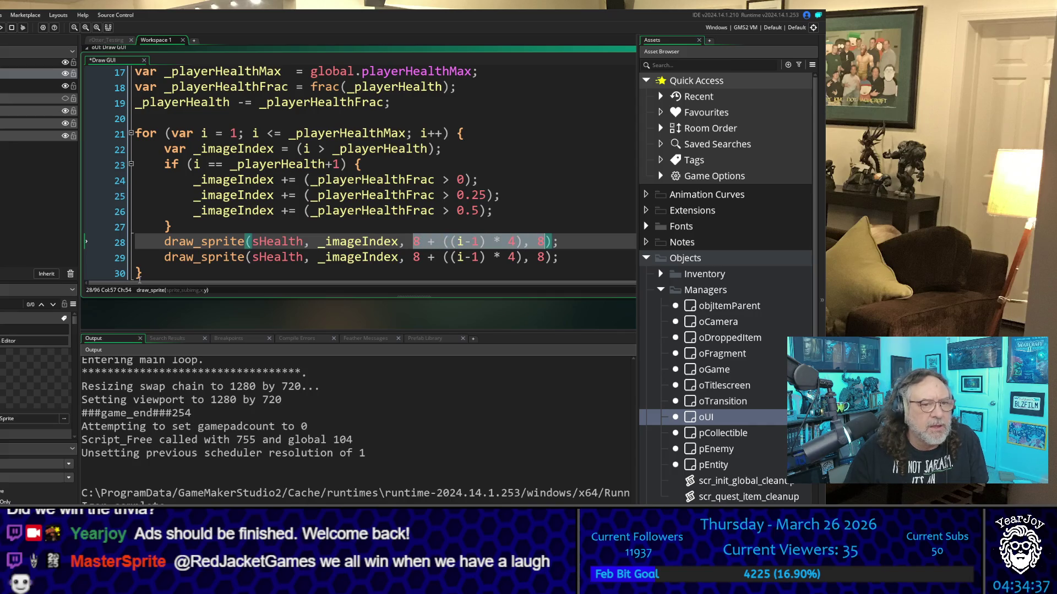
key(Delete)
text(6)
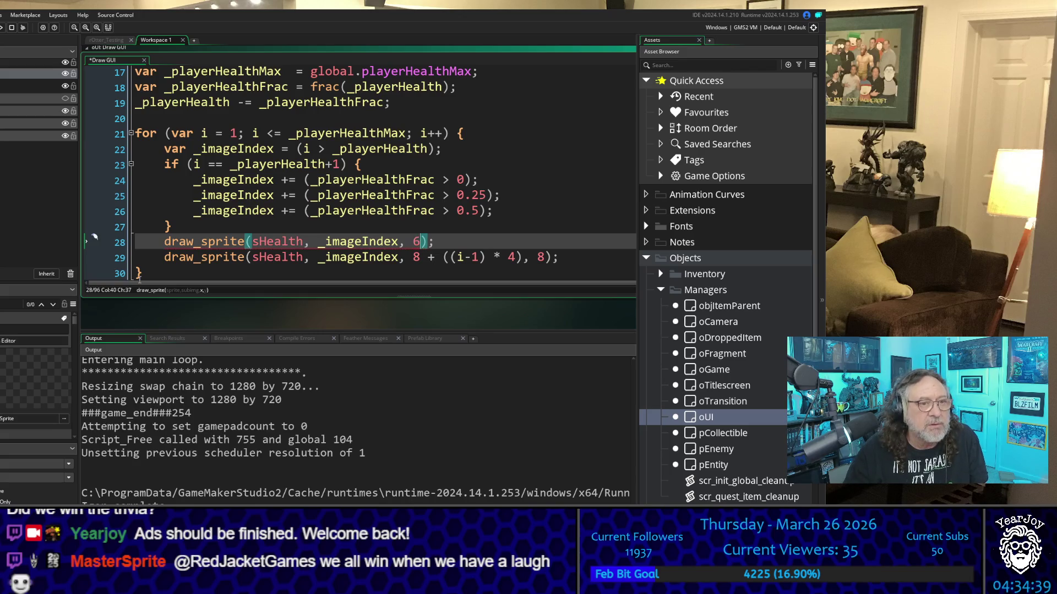
key(Up)
key(Up)
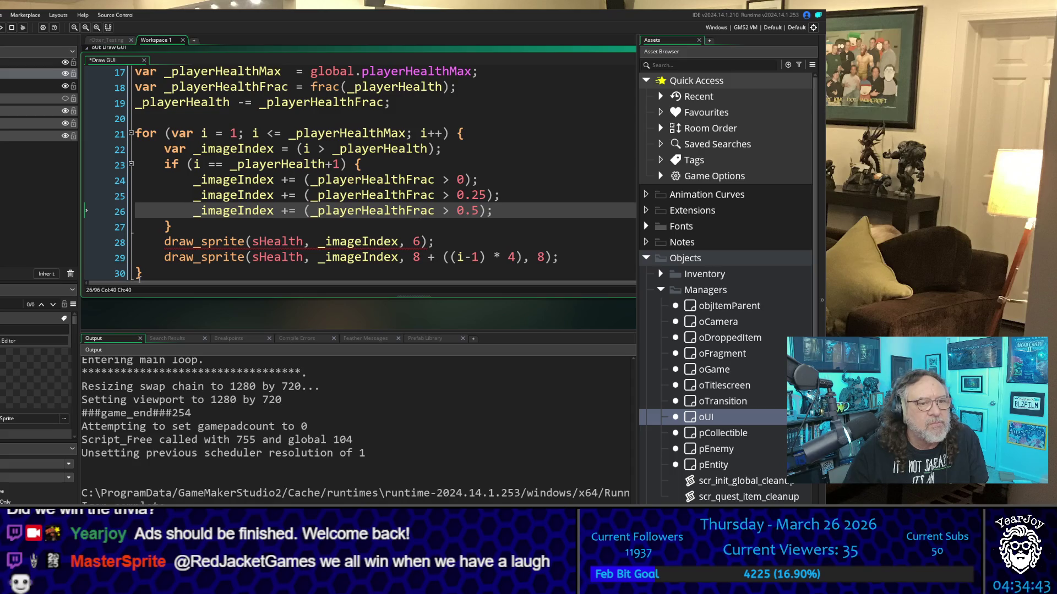
key(Down)
key(Down)
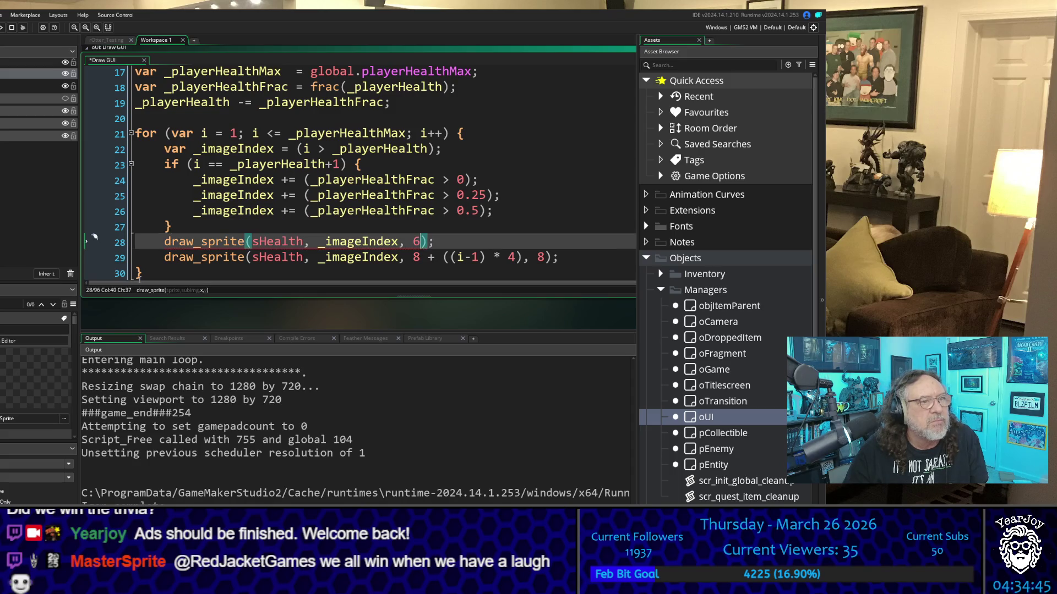
key(Left)
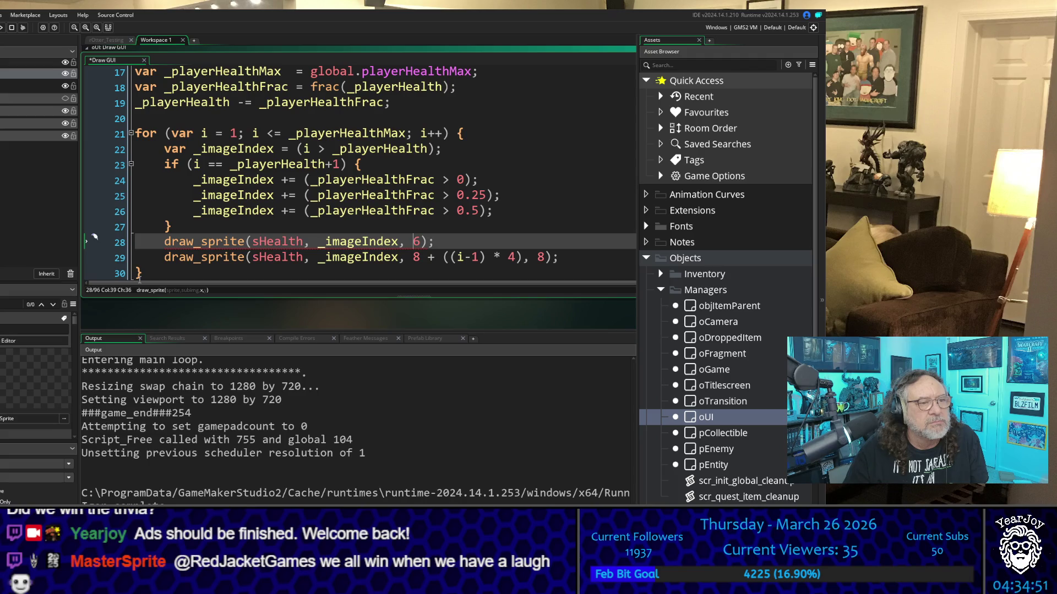
key(Left)
key(Left)
key(Left)
key(Right)
key(Right)
key(Right)
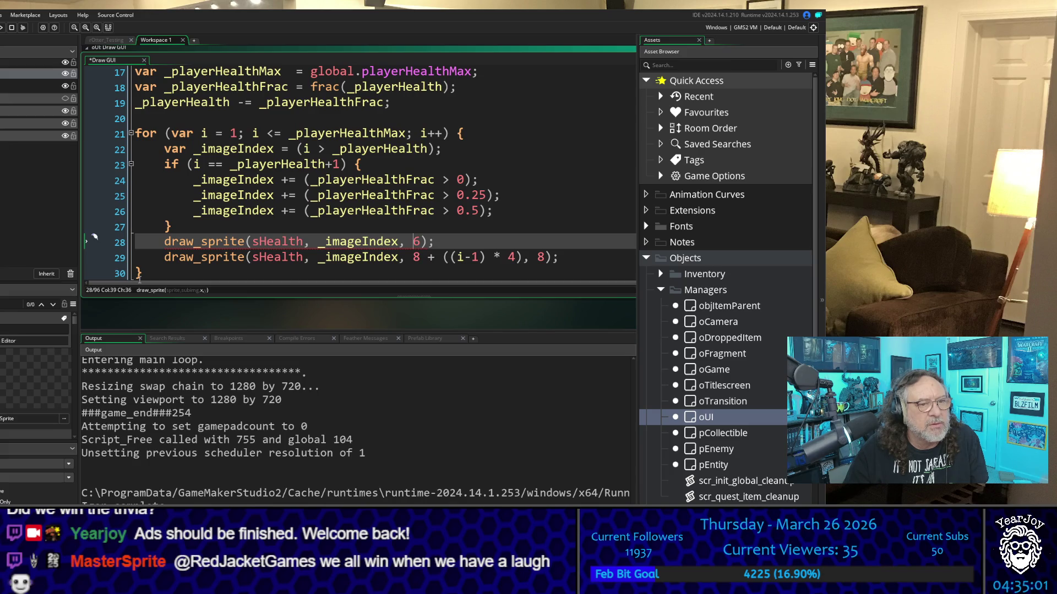
Copy + ((i-1) * 4), 8 from line 29 so line 28 reads 6 + ((i-1) * 4), 8
key(Down)
key(Right)
key(Right)
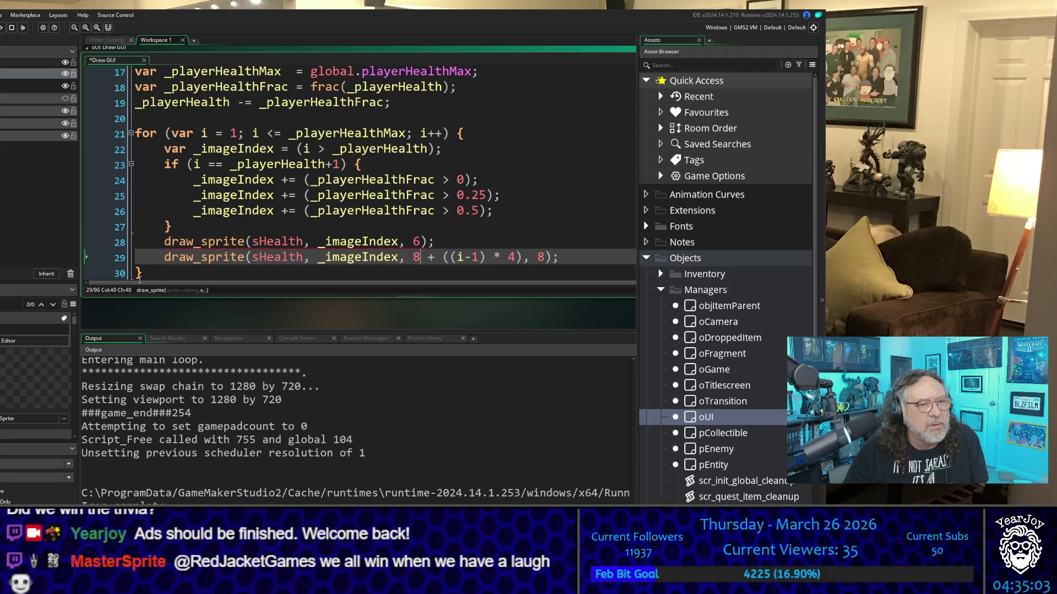
key(shift+End)
key(shift+Left)
key(shift+Left)
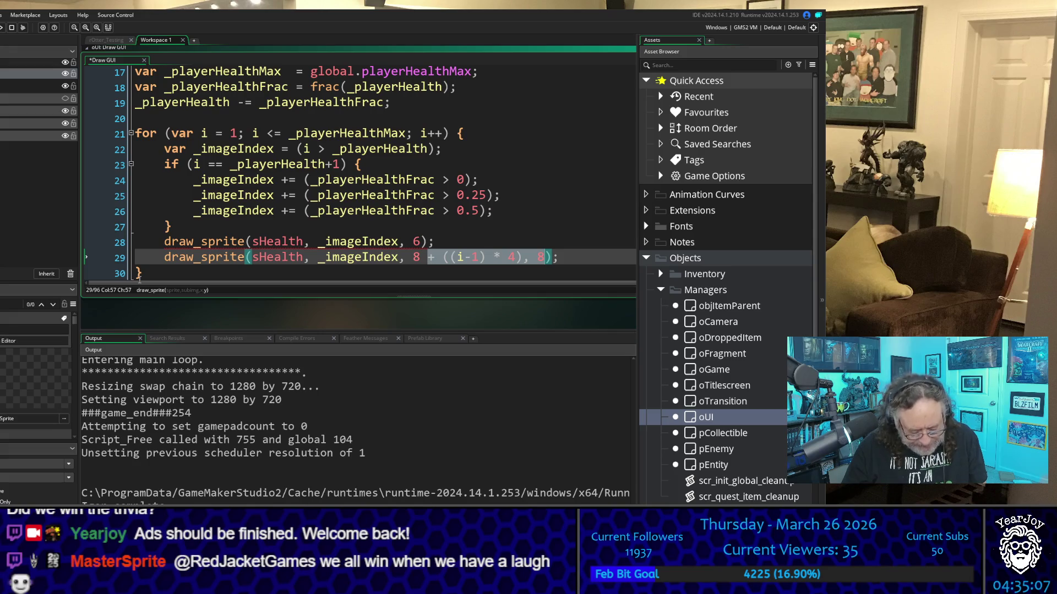
key(ctrl+c)
key(Up)
key(Left)
key(Left)
key(ctrl+v)
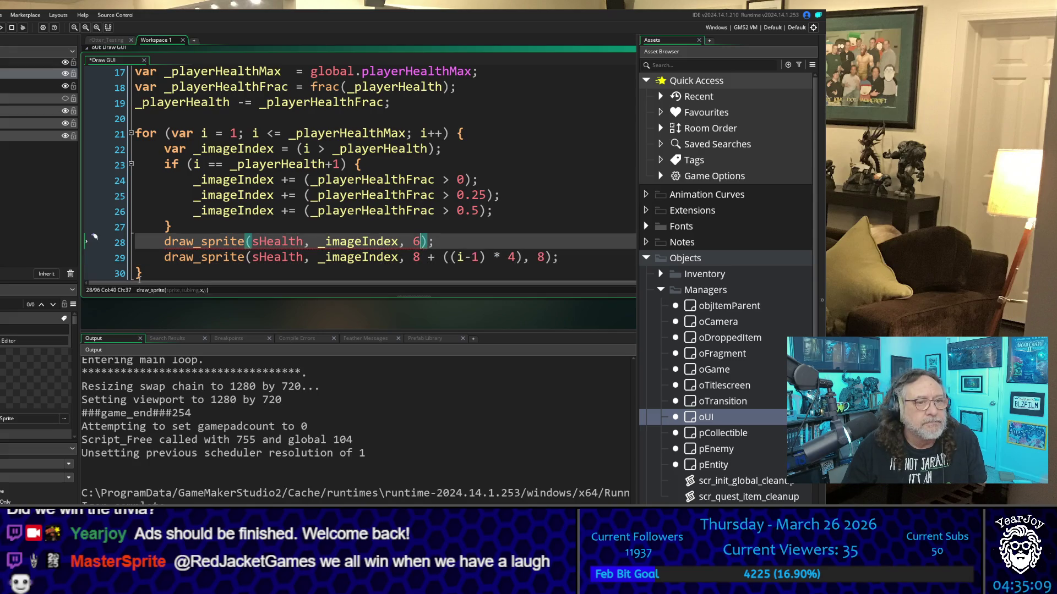
Check line 28's spacing term, then search the project for every draw_sprite call
key(Up)
key(Down)
key(Left)
key(Left)
key(Left)
key(Left)
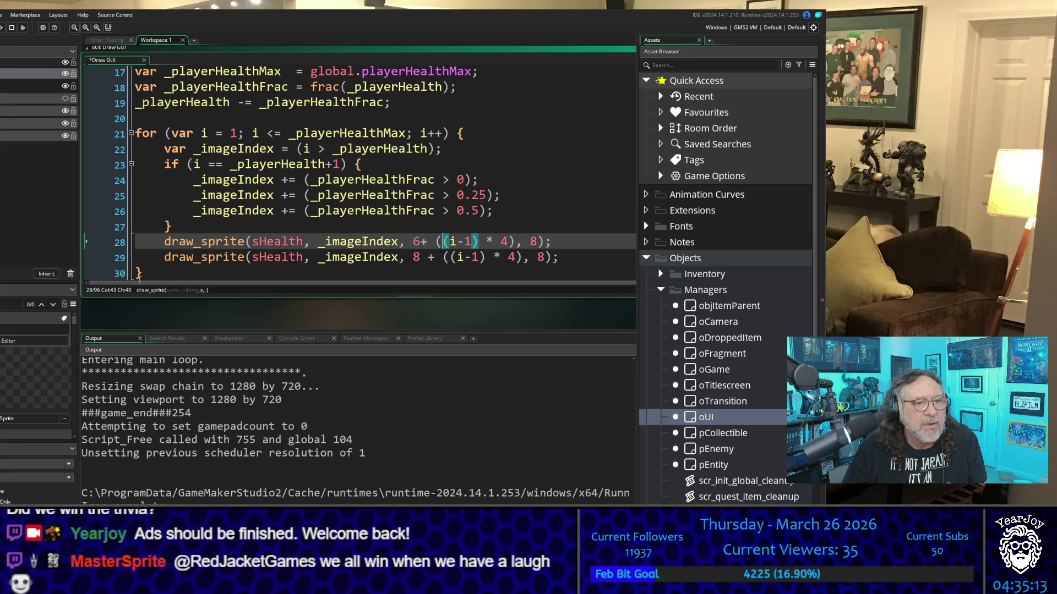
key(Left)
key(Left)
key(Left)
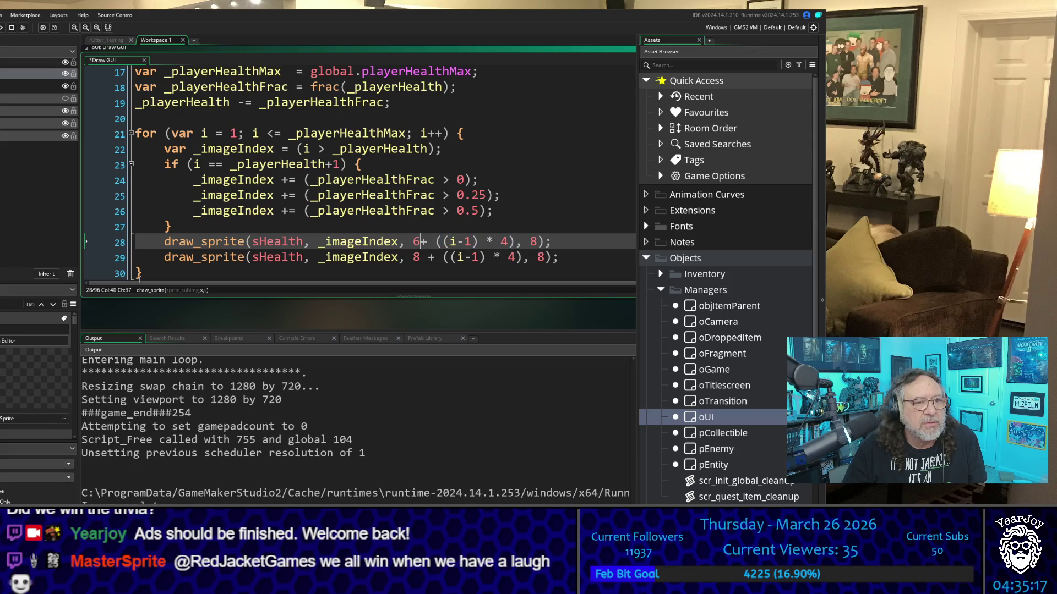
key(Right)
key(Right)
key(Right)
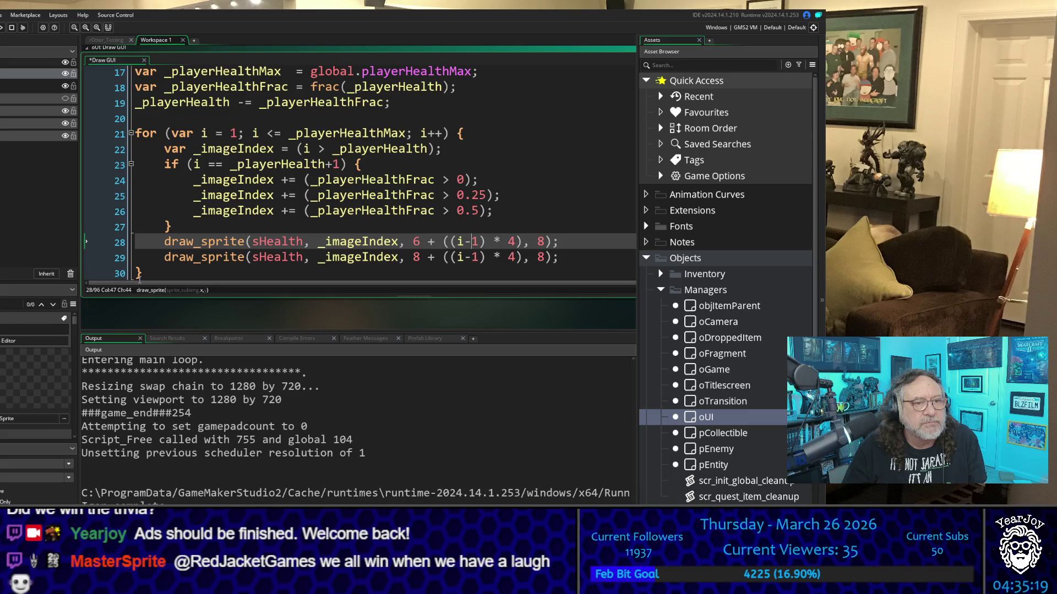
key(Right)
key(Right)
key(Right)
key(Right)
key(Left)
key(Left)
key(Left)
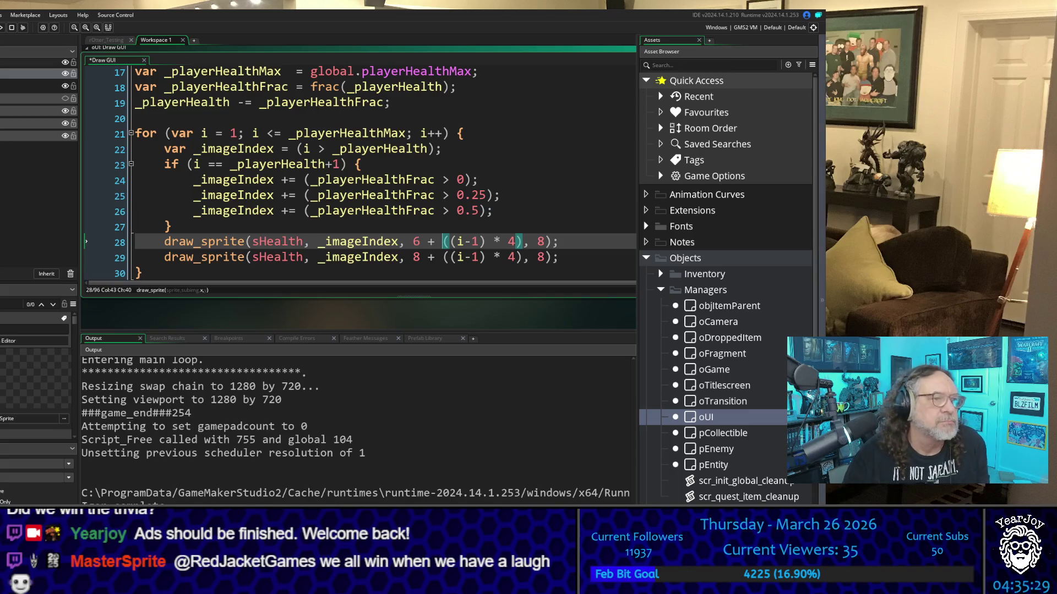
click(245, 242)
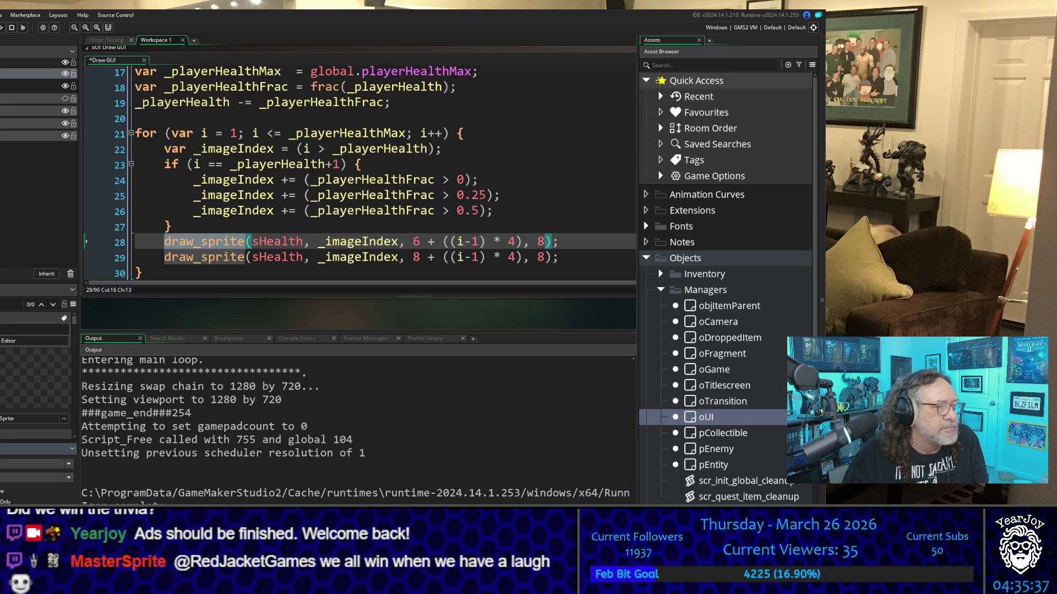
key(ctrl+shift+f)
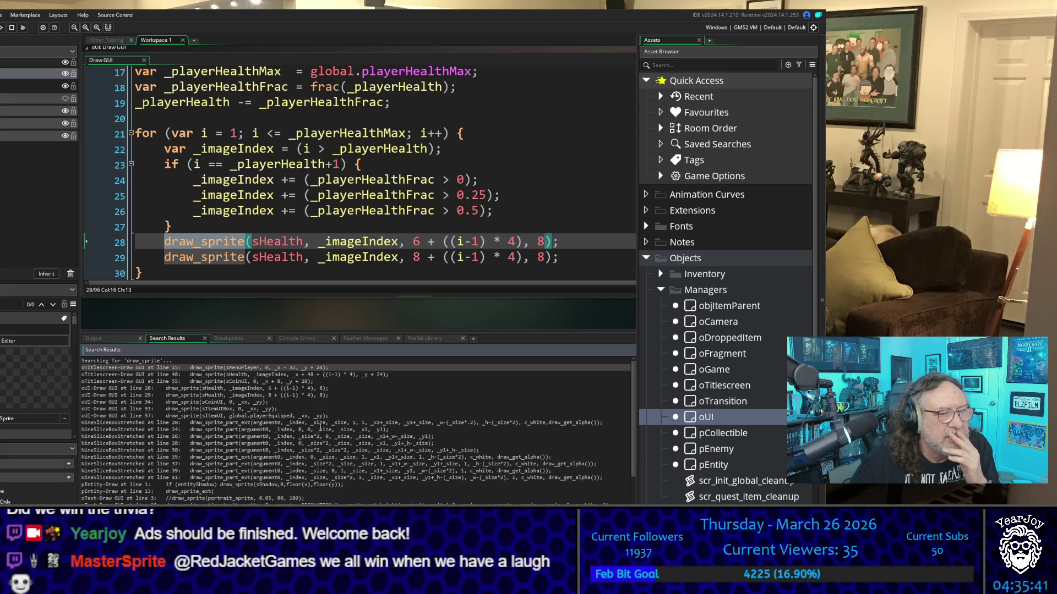
double_click(298, 423)
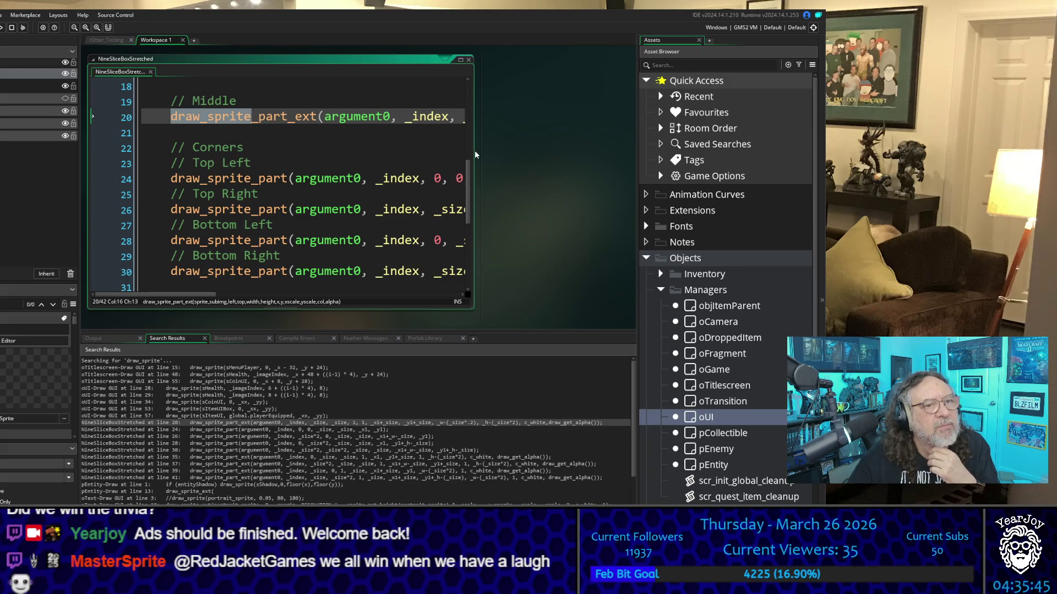
drag(474, 151, 636, 151)
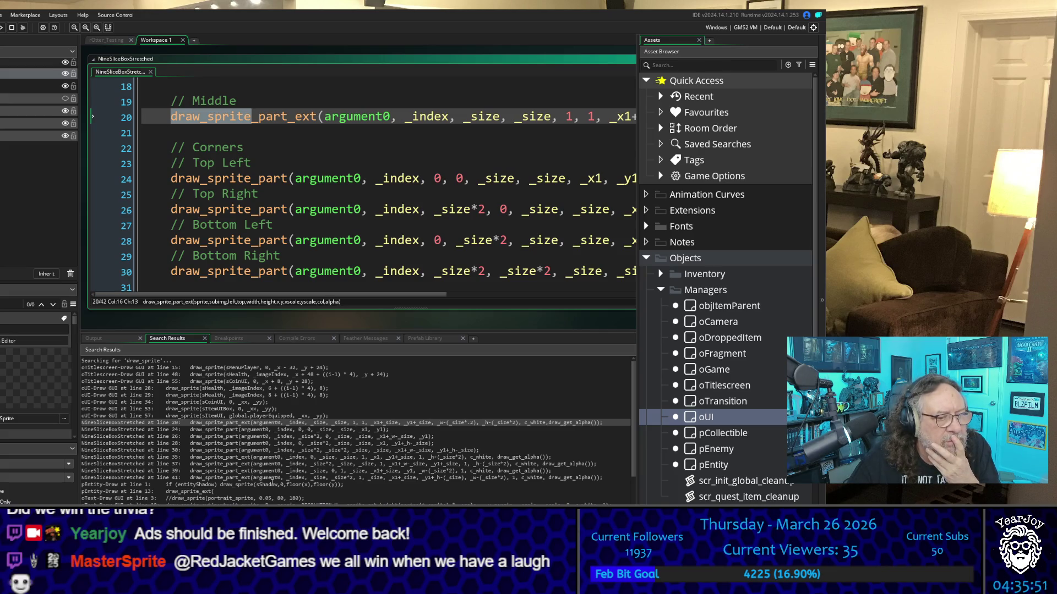
scroll(272, 481, down, 6)
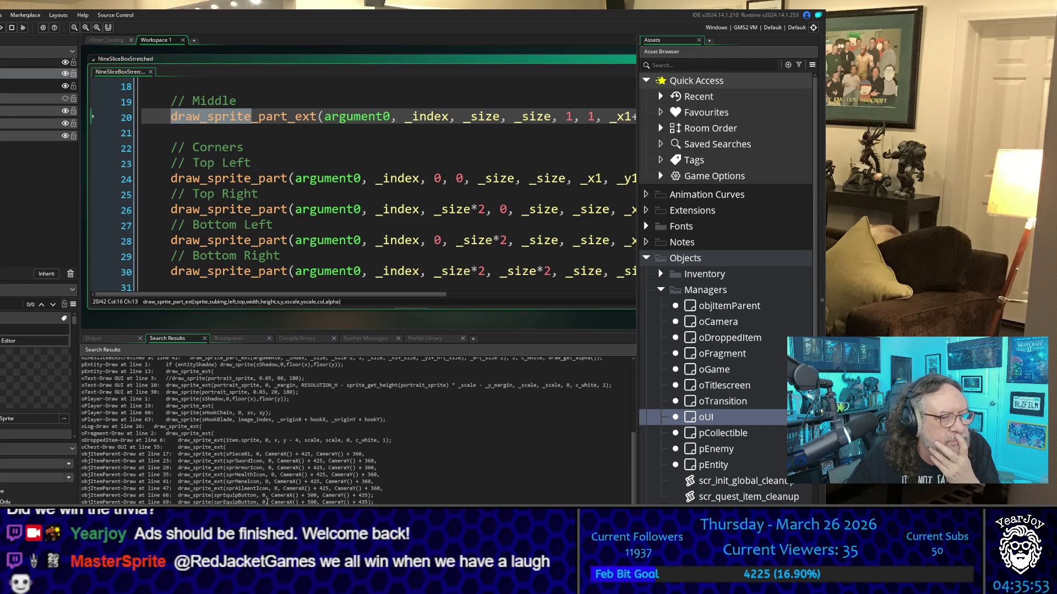
double_click(268, 434)
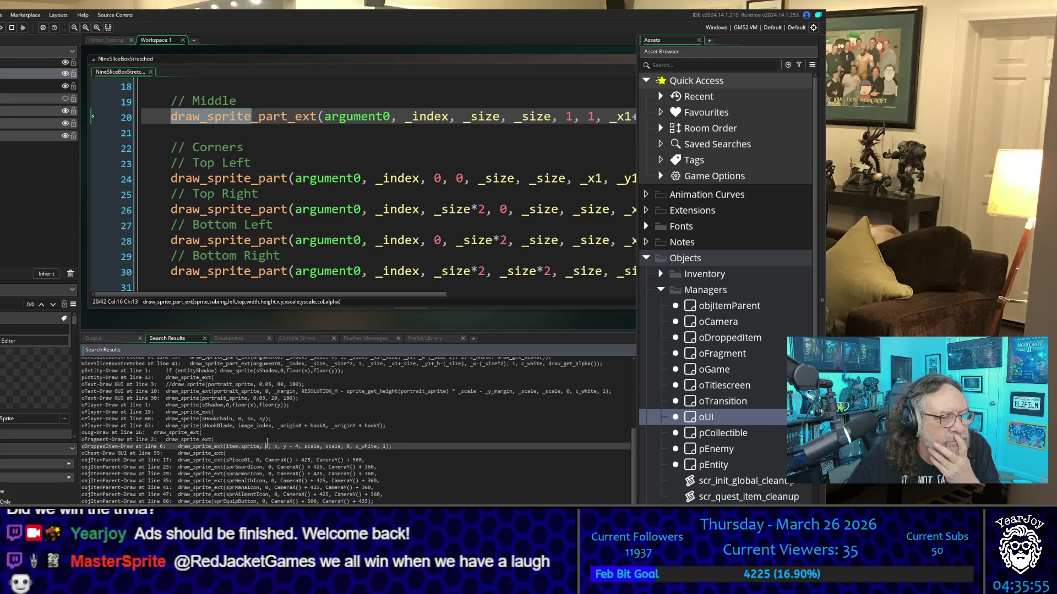
double_click(272, 445)
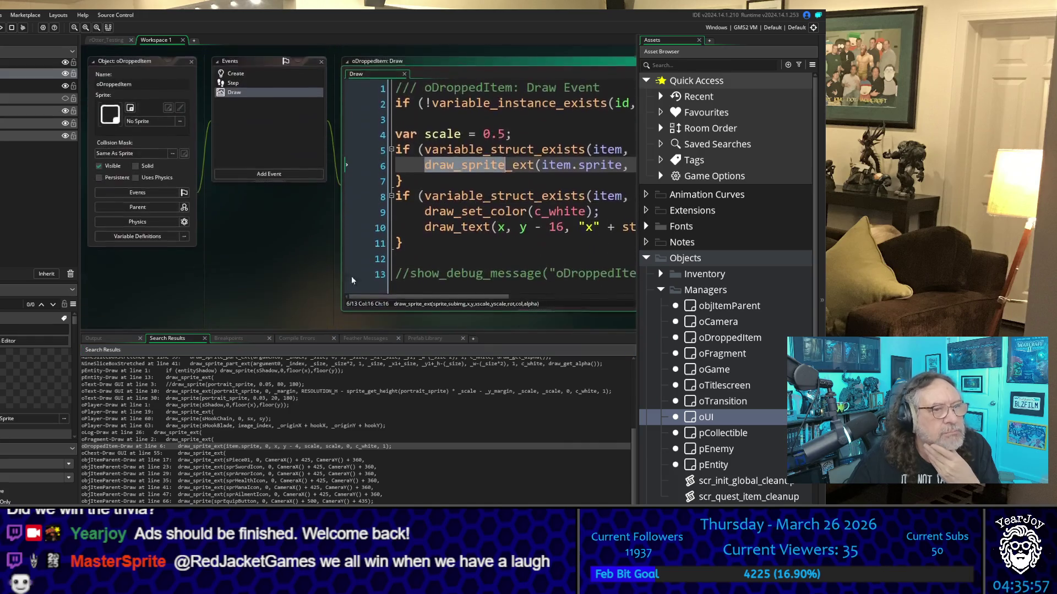
drag(386, 313, 170, 311)
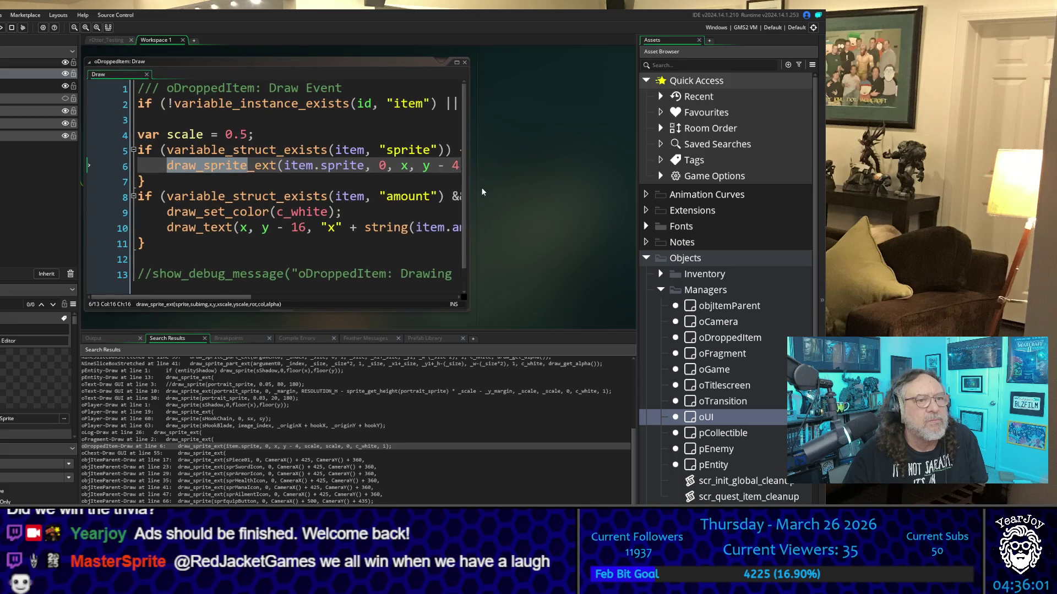
click(408, 311)
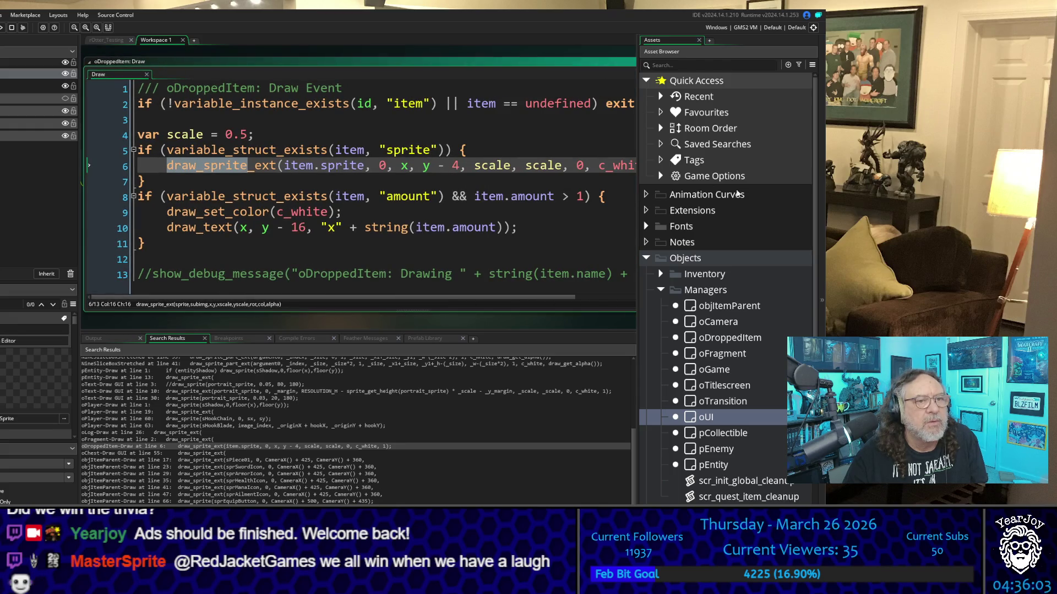
mouse_move(270, 299)
mouse_down()
mouse_move(395, 280)
mouse_move(358, 275)
mouse_up()
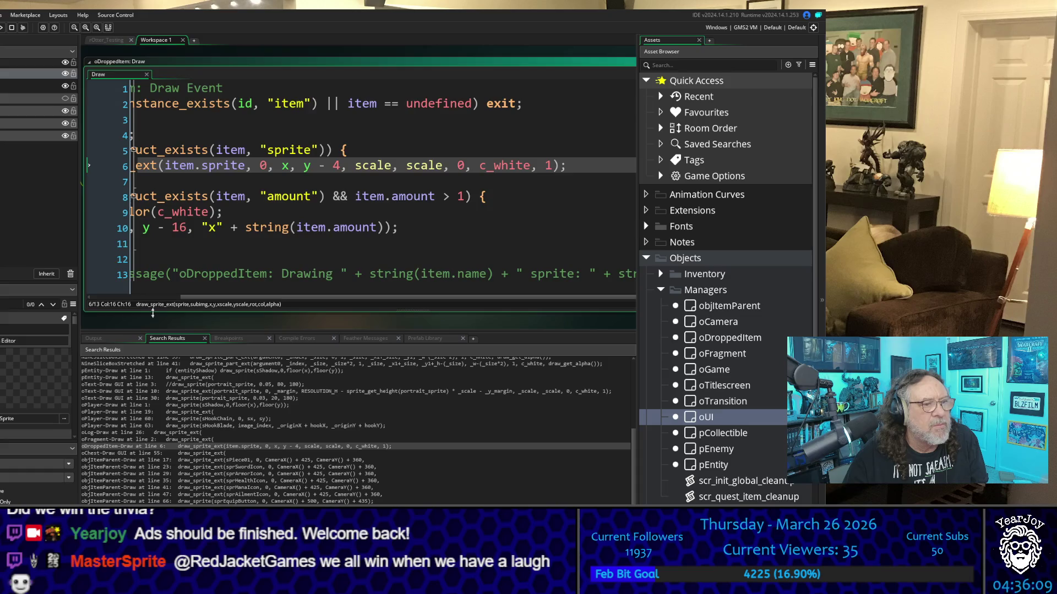
scroll(581, 156, up, 6)
scroll(552, 180, up, 8)
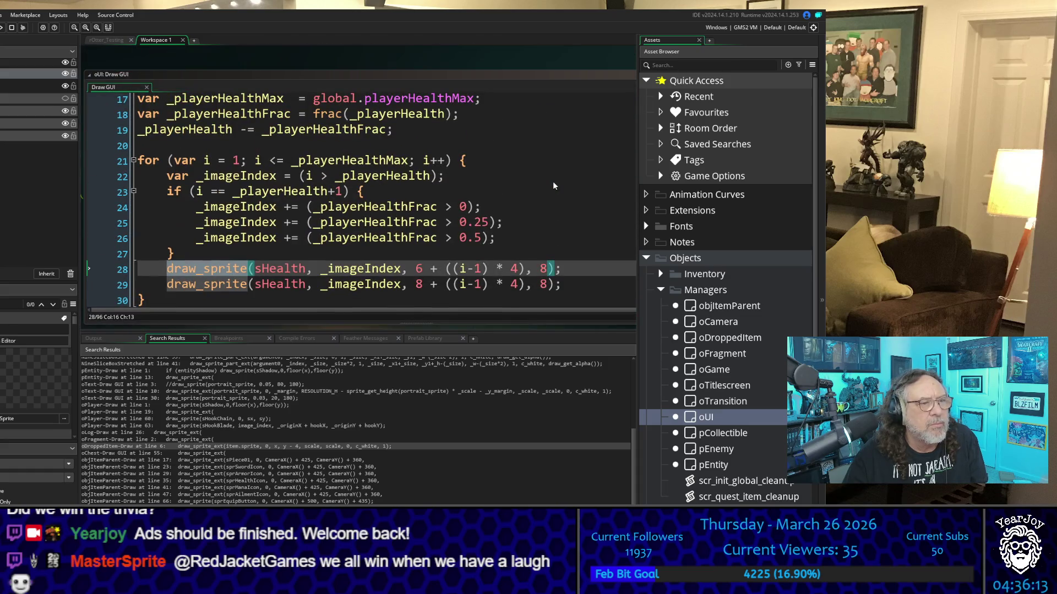
click(430, 268)
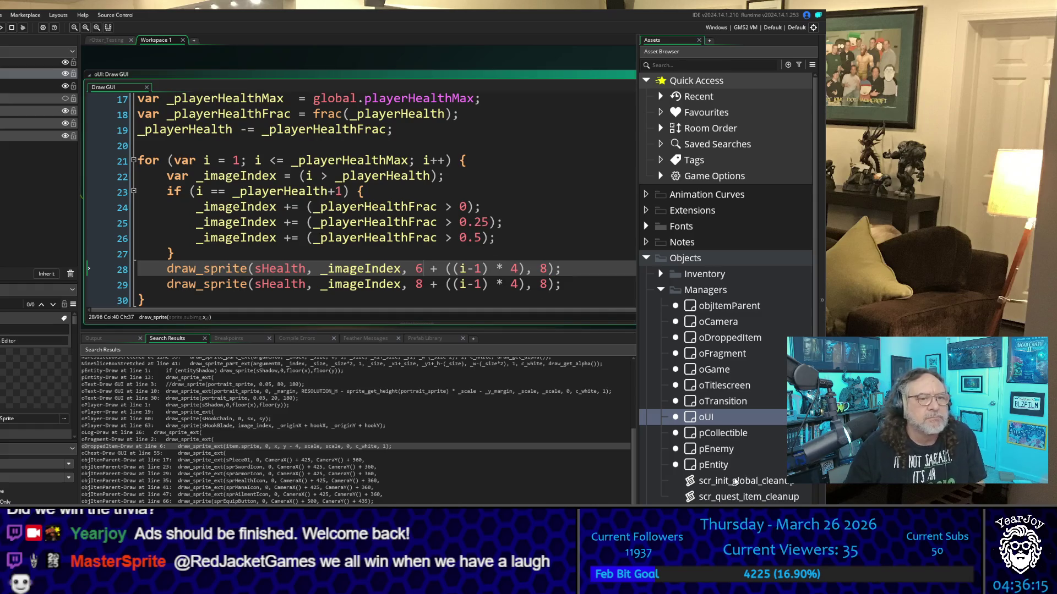
Change line 28's x position from 6 + ((i-1) * 4) to 10
key(Right)
key(Right)
key(Right)
key(Left)
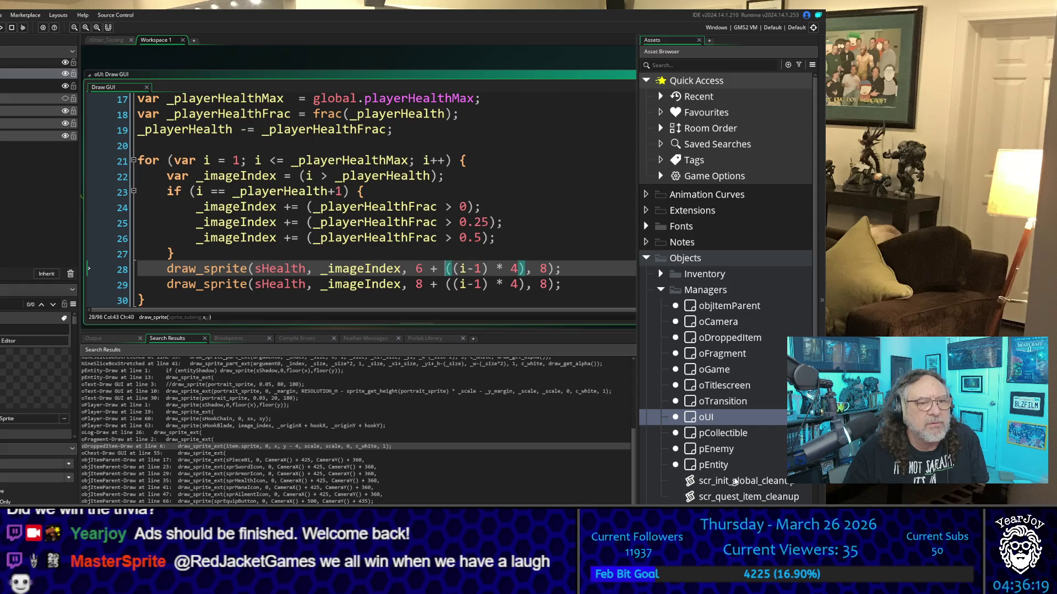
key(Right)
key(Right)
key(Right)
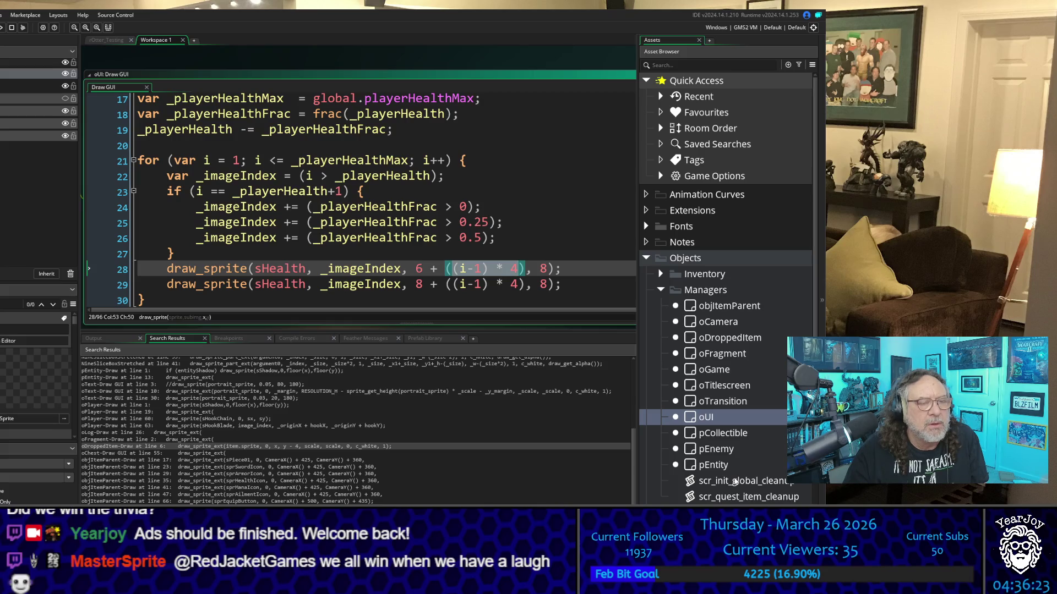
key(BackSpace)
key(BackSpace)
key(BackSpace)
text(10)
key(Delete)
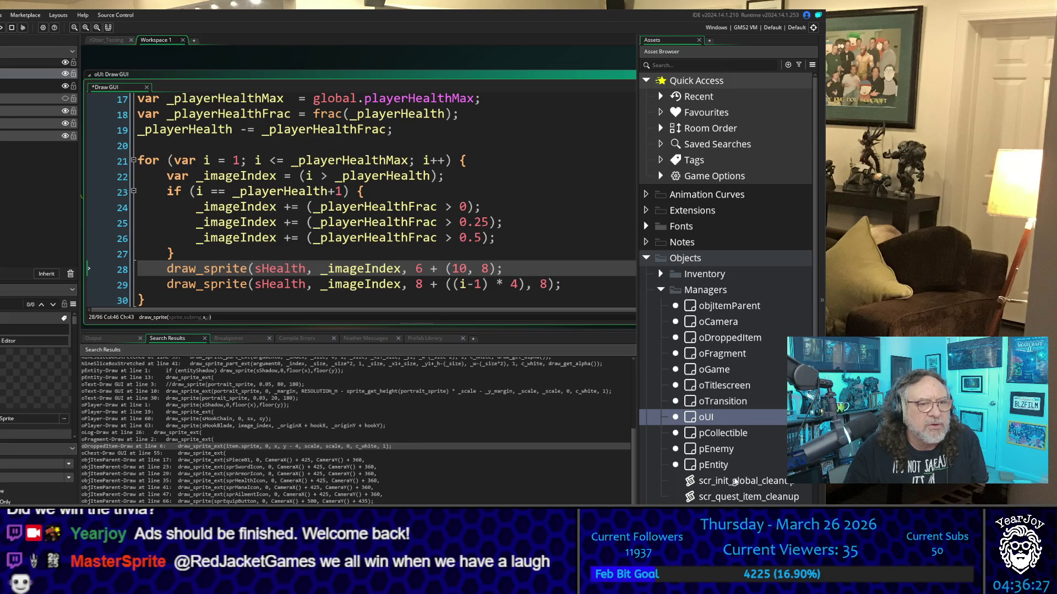
key(Right)
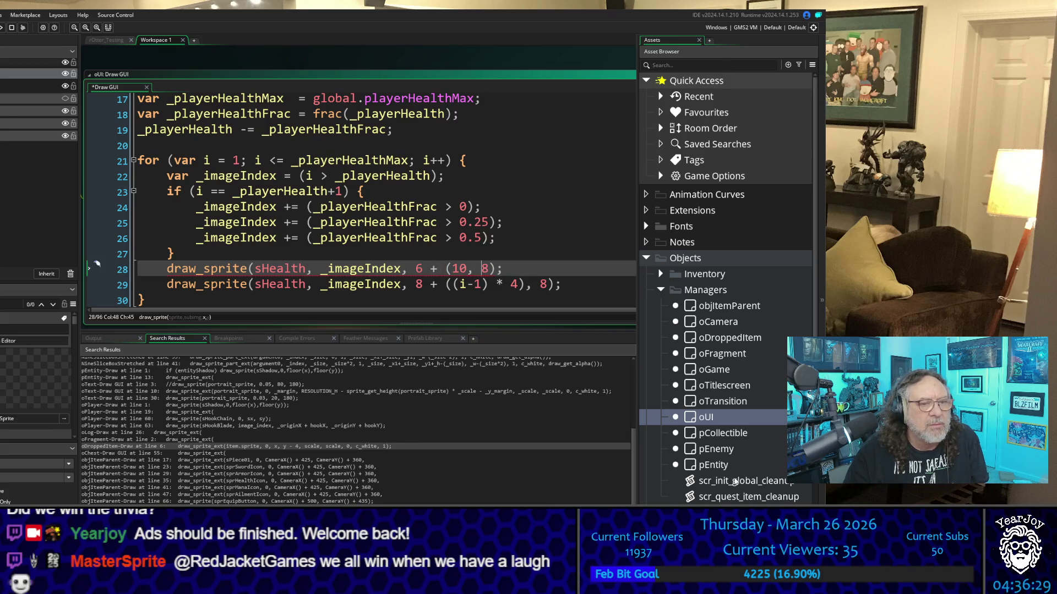
key(Left)
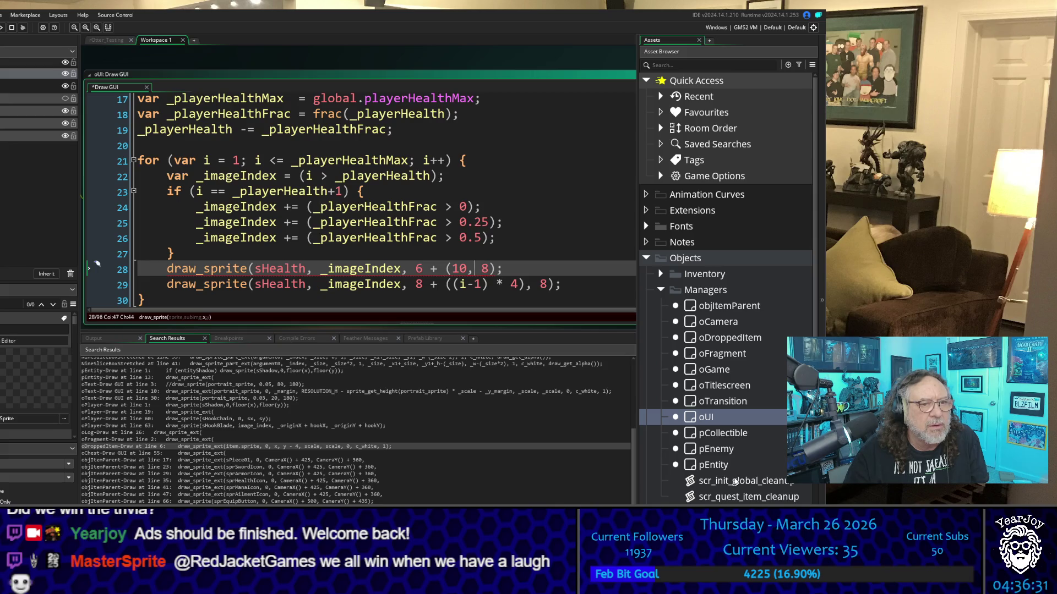
key(BackSpace)
key(Delete)
key(Delete)
key(Delete)
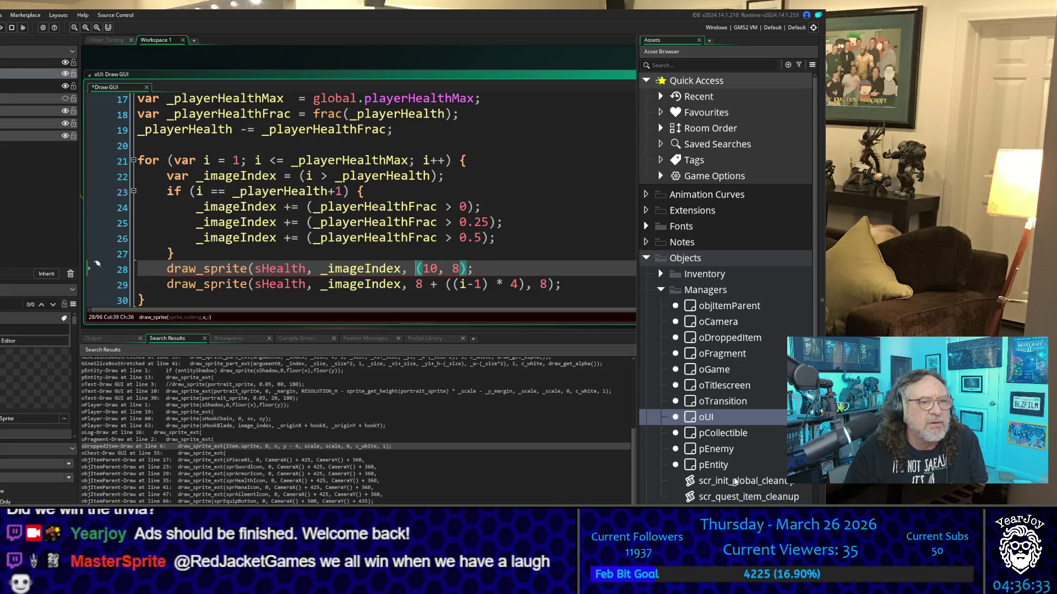
key(End)
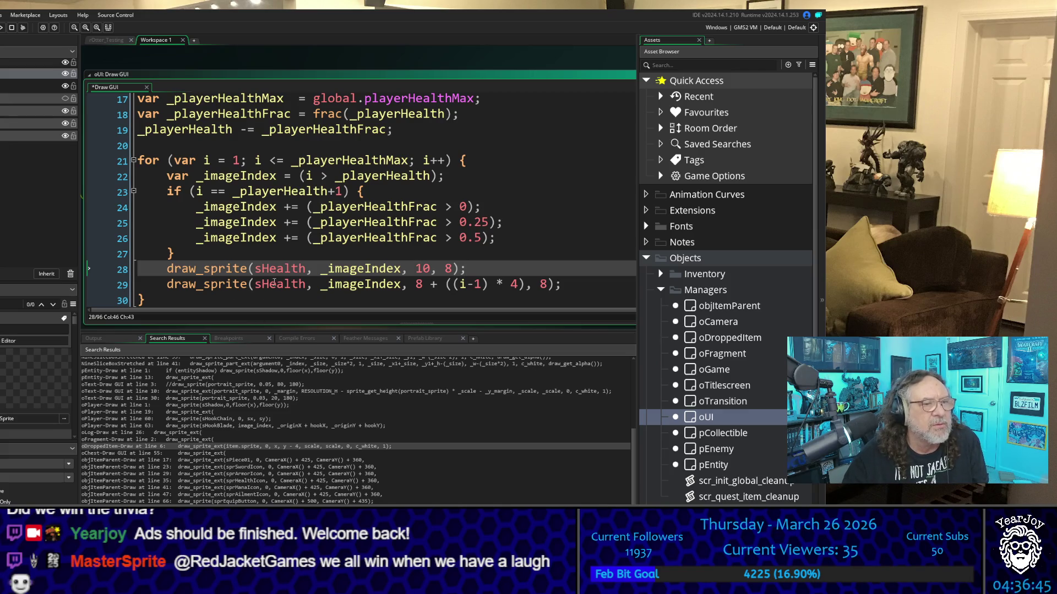
Remove the _imageIndex argument from line 28's draw_sprite call
click(298, 268)
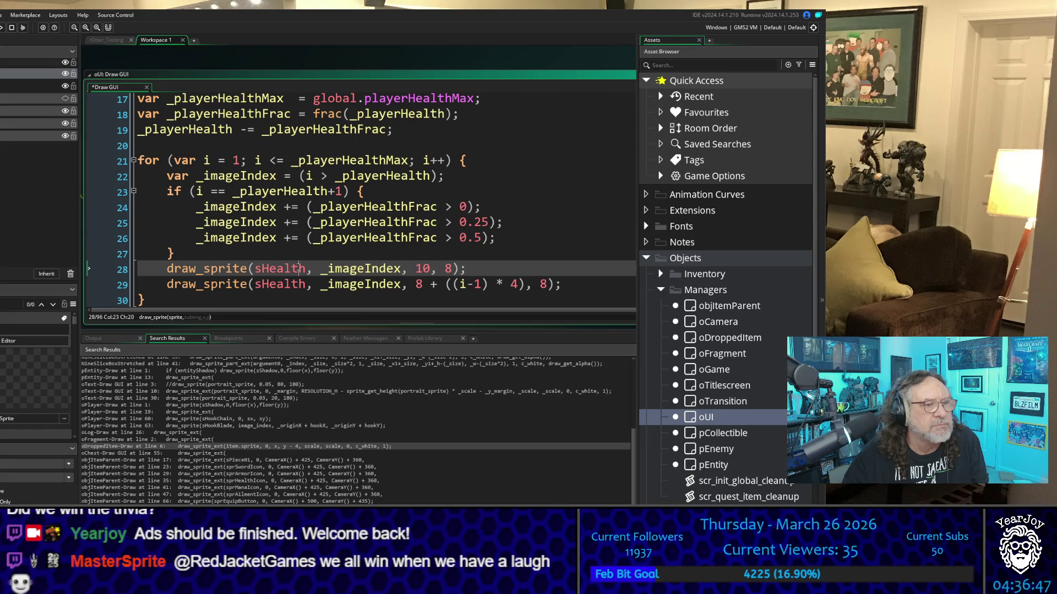
double_click(298, 268)
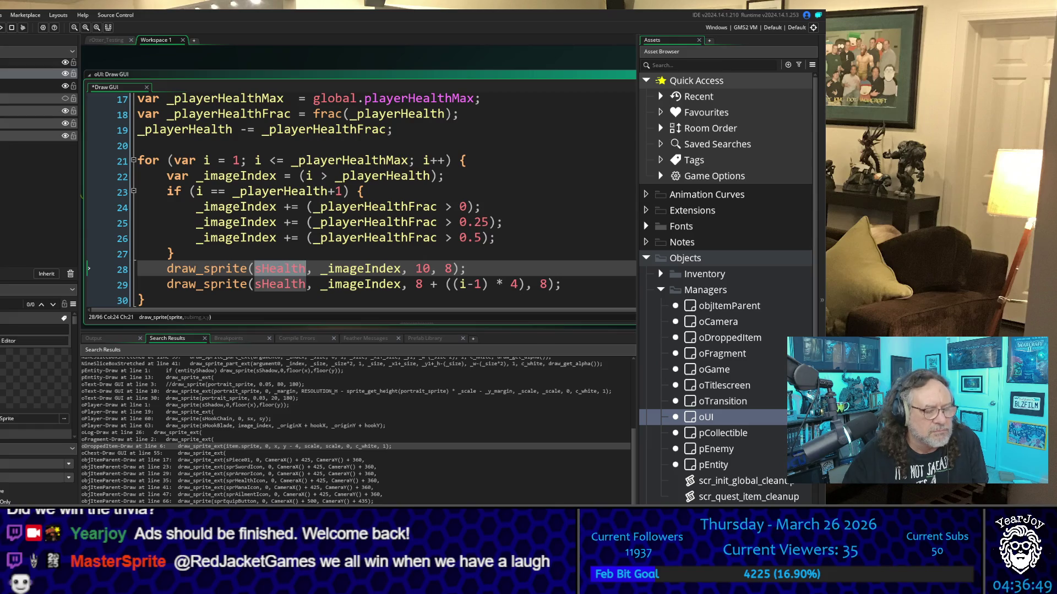
click(307, 270)
text(.6)
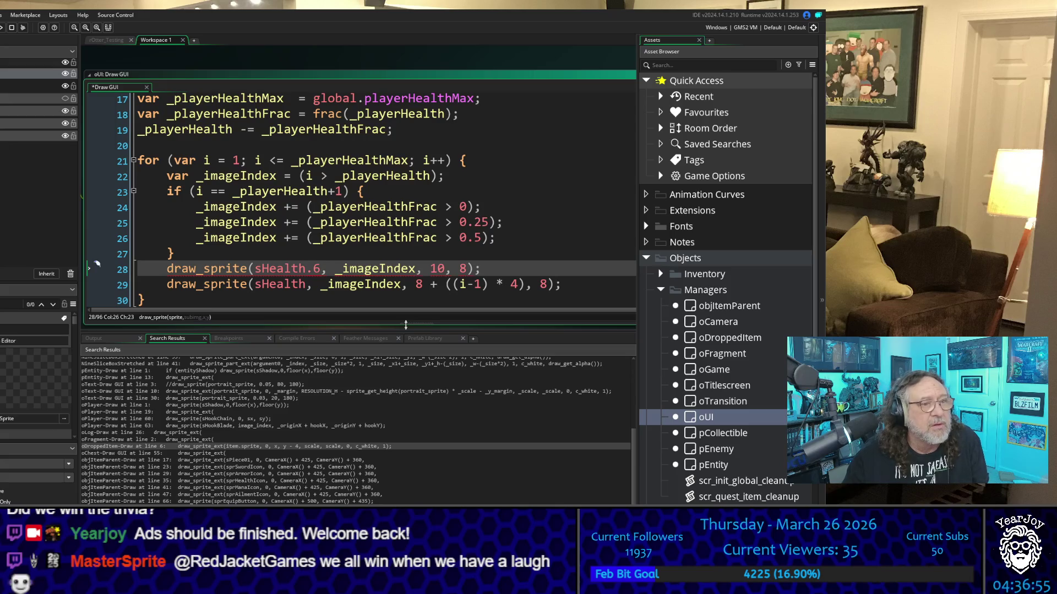
key(Up)
key(shift+Right)
key(shift+Right)
key(shift+Right)
key(shift+Left)
key(shift+Left)
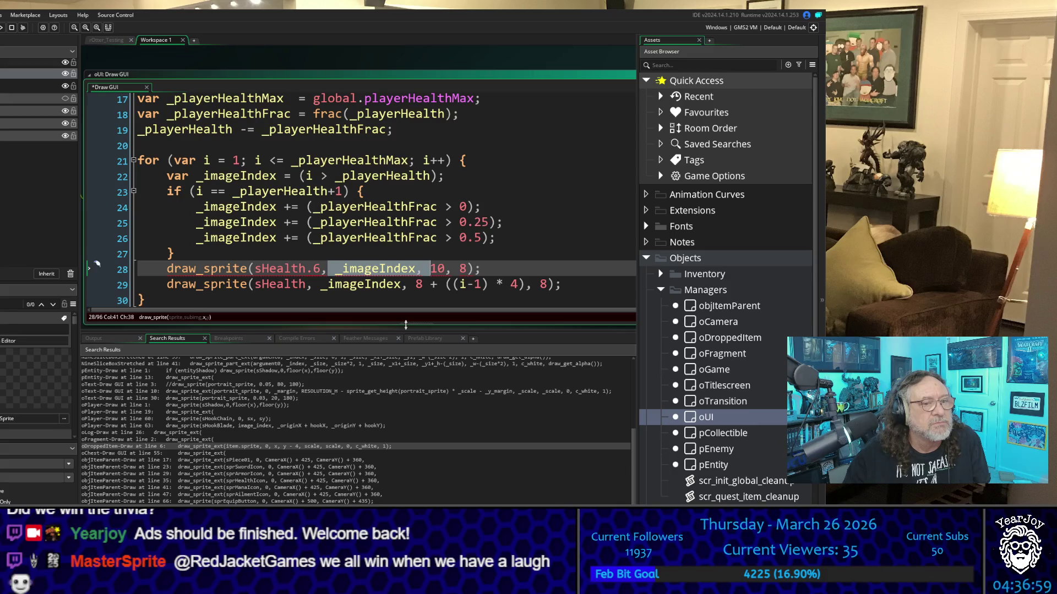
key(Delete)
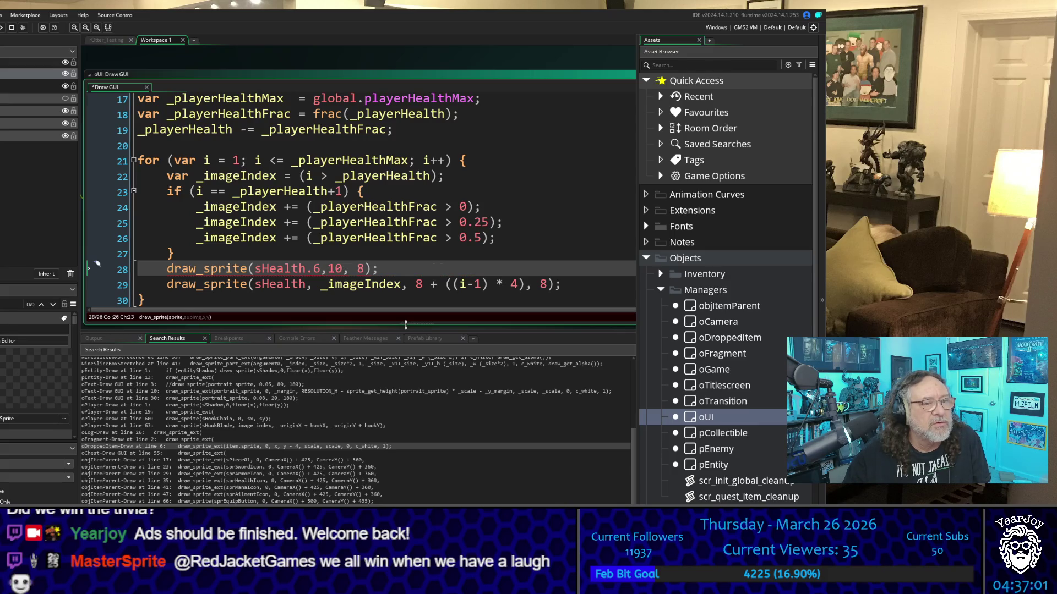
key(Left)
key(Left)
key(Left)
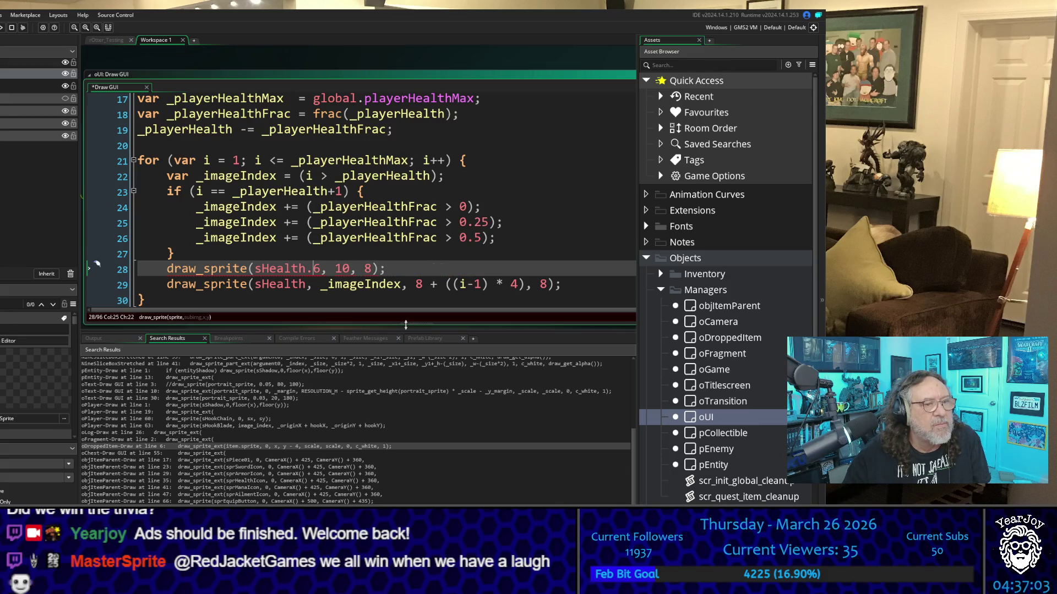
key(Delete)
key(Delete)
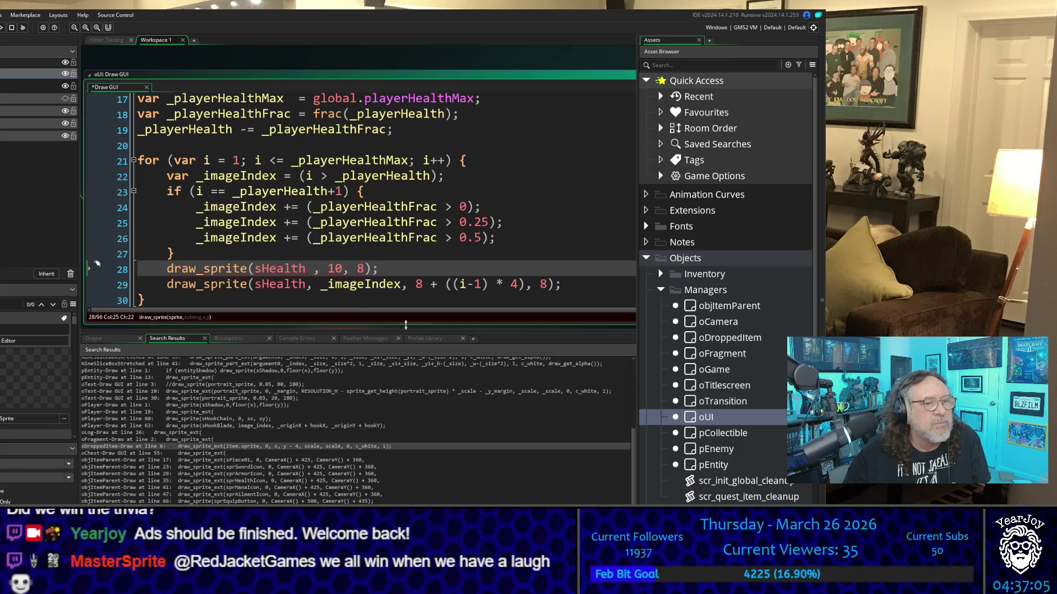
key(BackSpace)
key(Right)
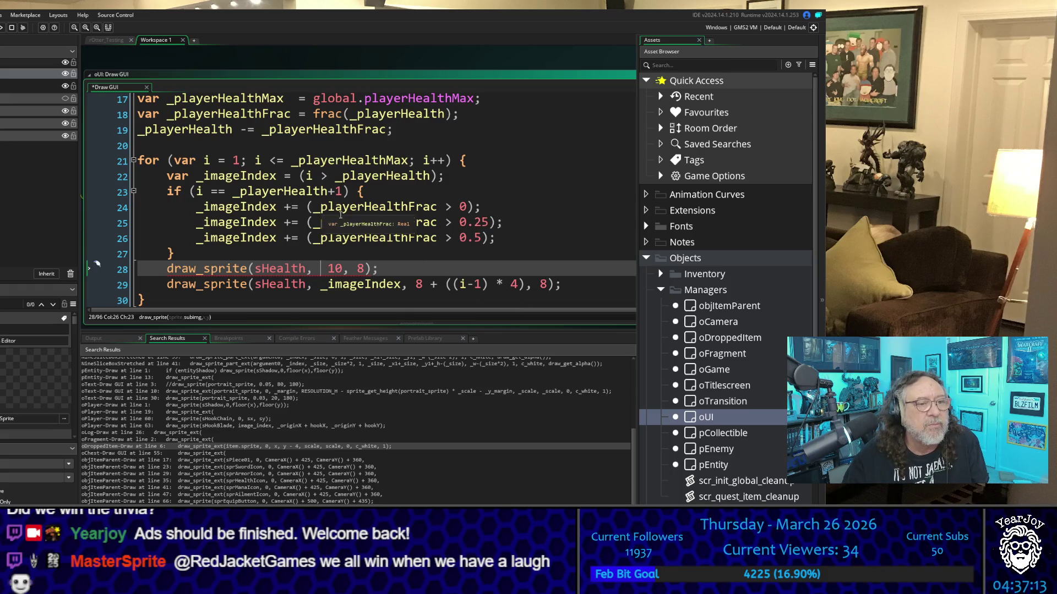
Insert frame 6 so line 28 reads draw_sprite(sHealth, 6, 10, 8), then build and run
click(328, 269)
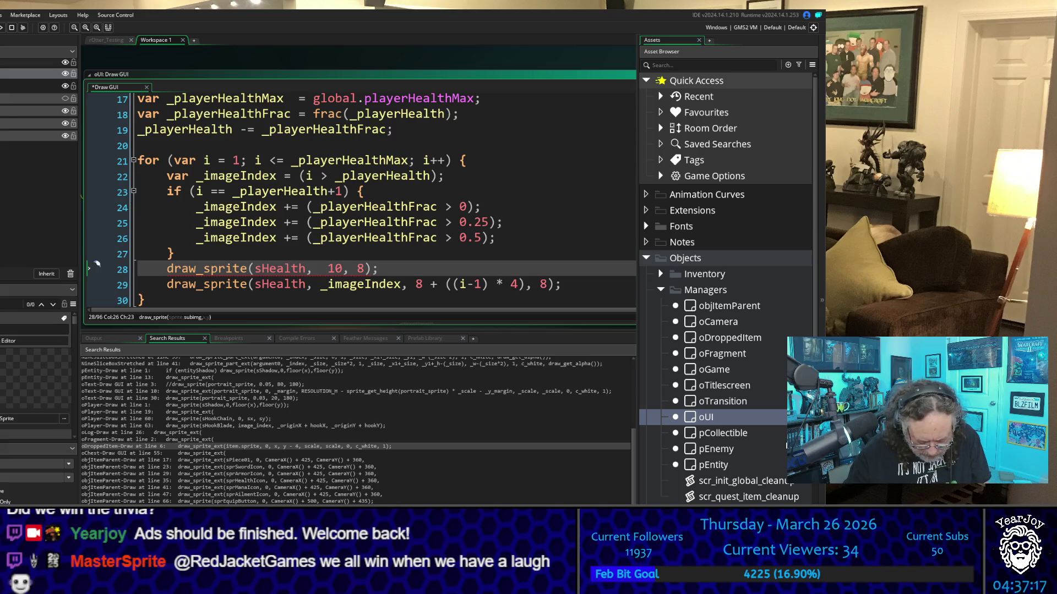
text(6,)
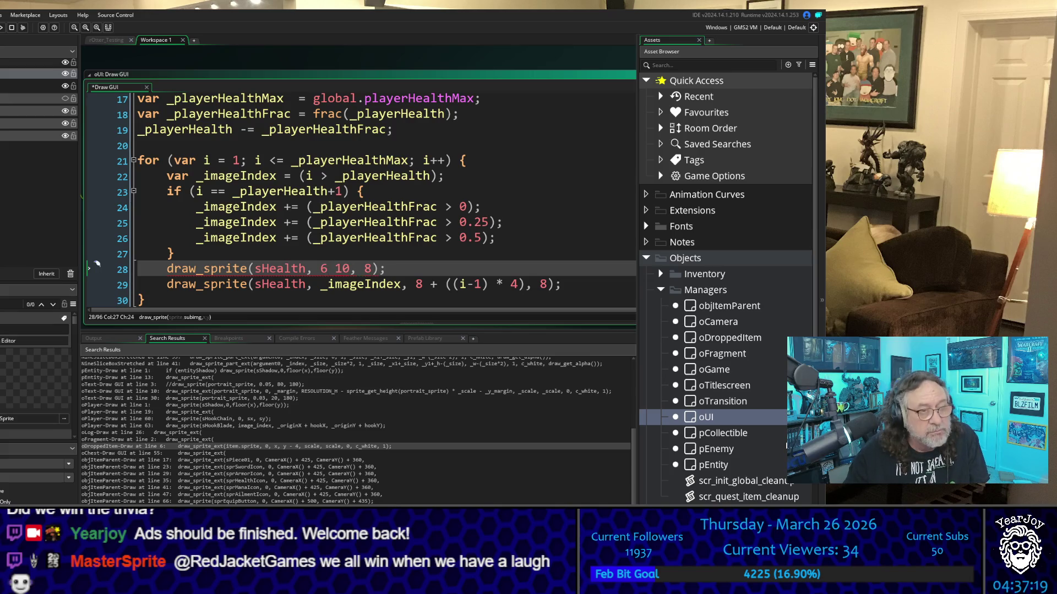
key(Up)
key(Up)
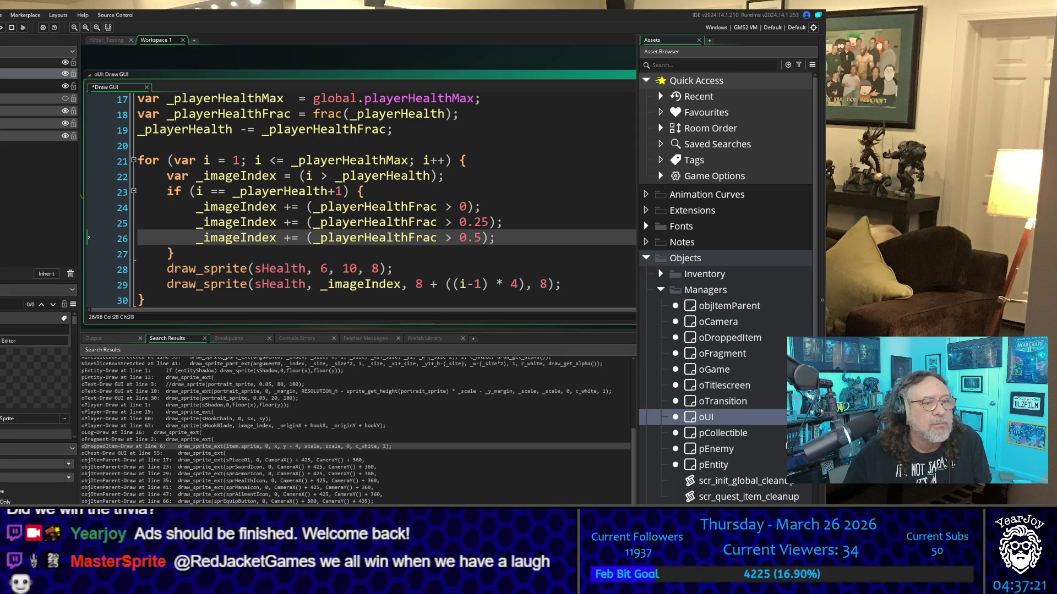
key(Down)
click(334, 269)
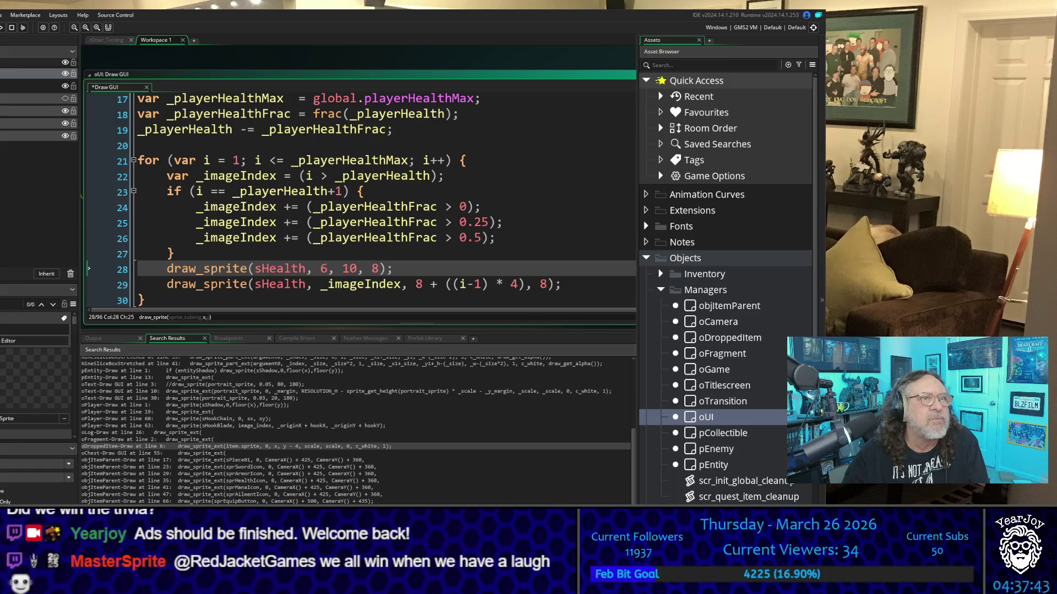
key(F5)
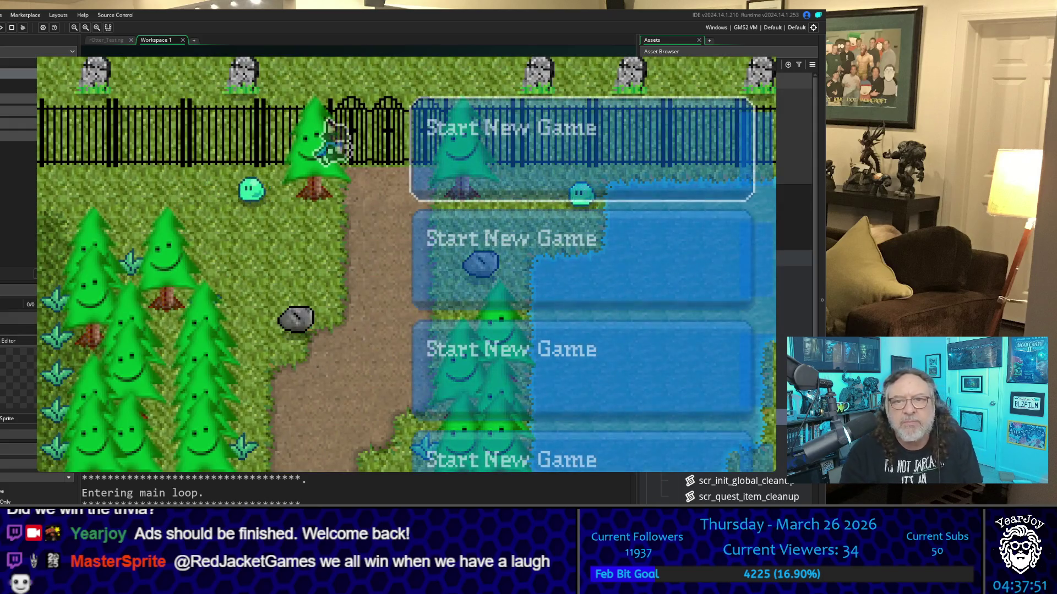
Start a new game, check the health HUD, then quit with Escape
key(Return)
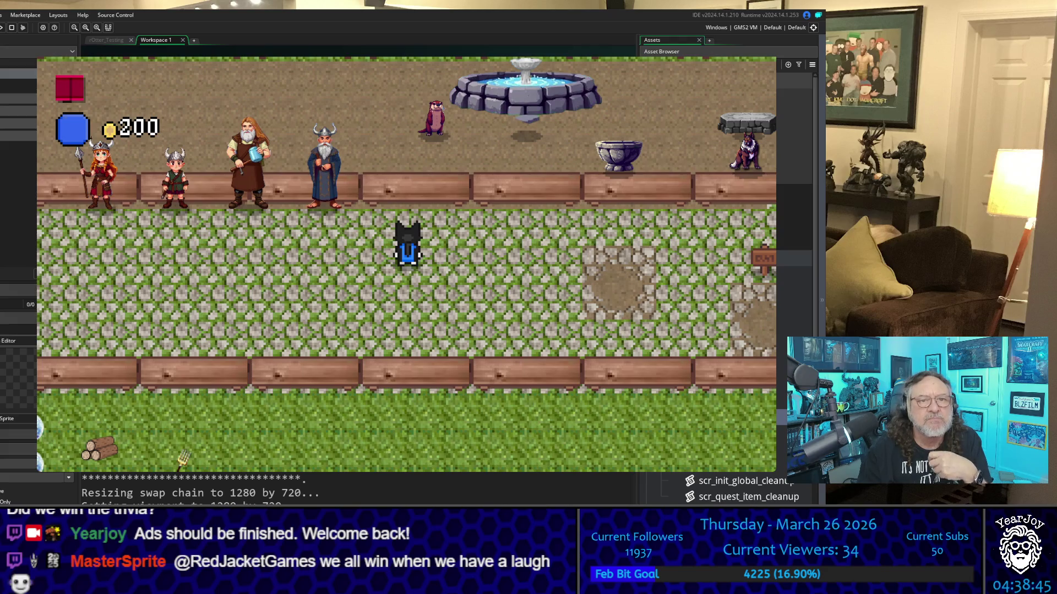
key(Escape)
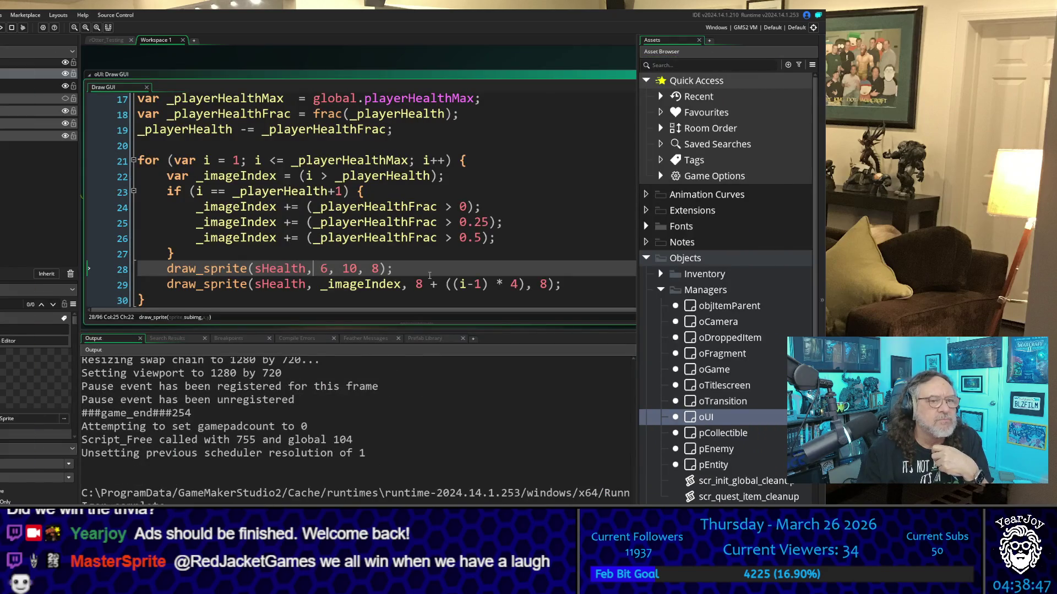
Move the frame-6 draw_sprite line below the heart draw call
drag(407, 270, 167, 271)
key(ctrl+c)
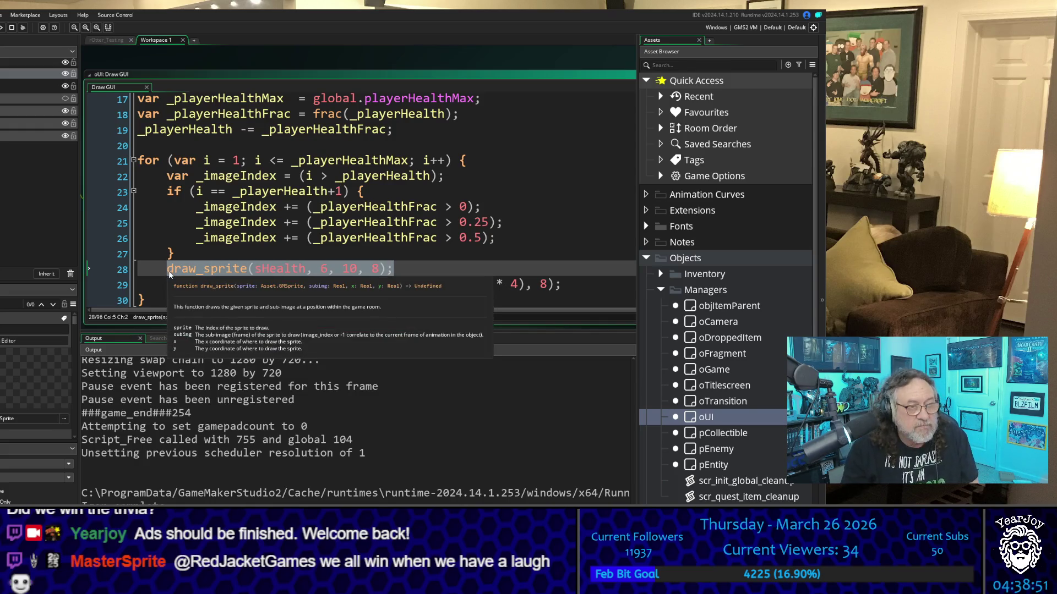
key(Down)
key(End)
key(Return)
key(ctrl+v)
key(Up)
key(Up)
key(shift+Home)
key(shift+Home)
key(Delete)
key(Delete)
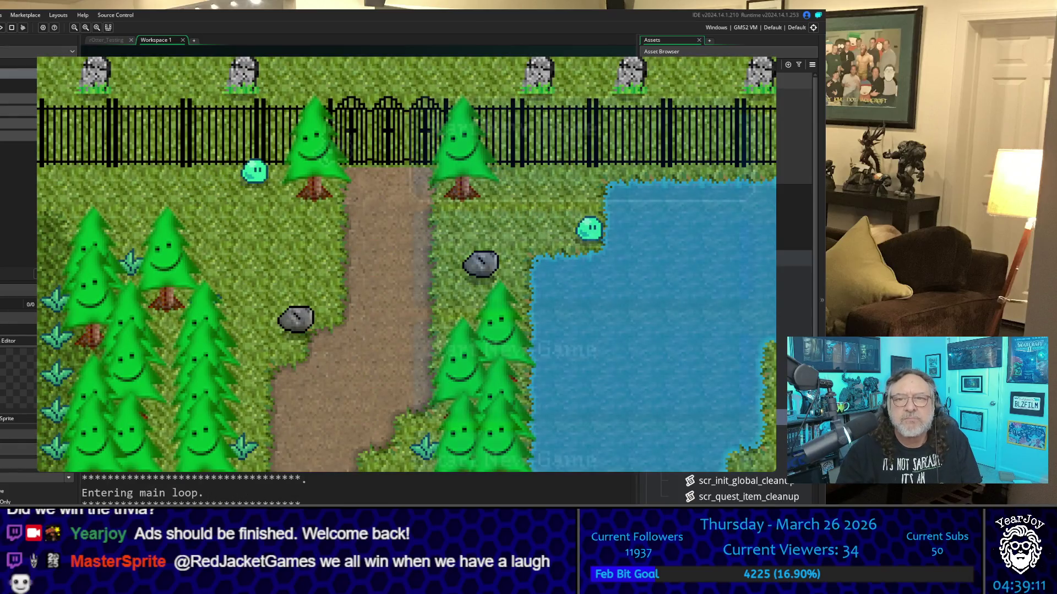
Play-test the HUD from a new game, quit, then select _imageIndex on line 28
key(Return)
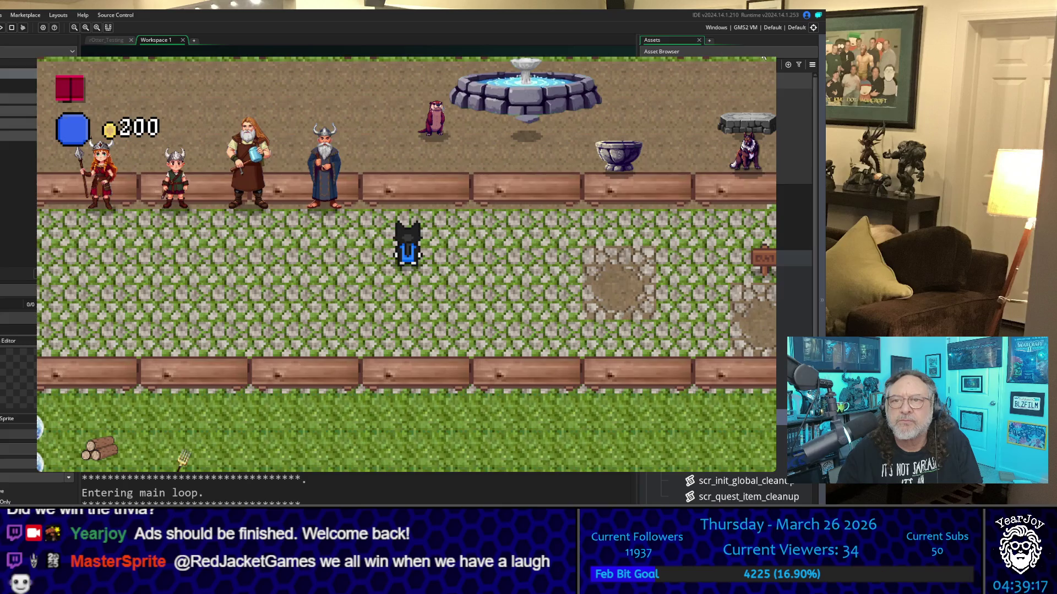
key(Escape)
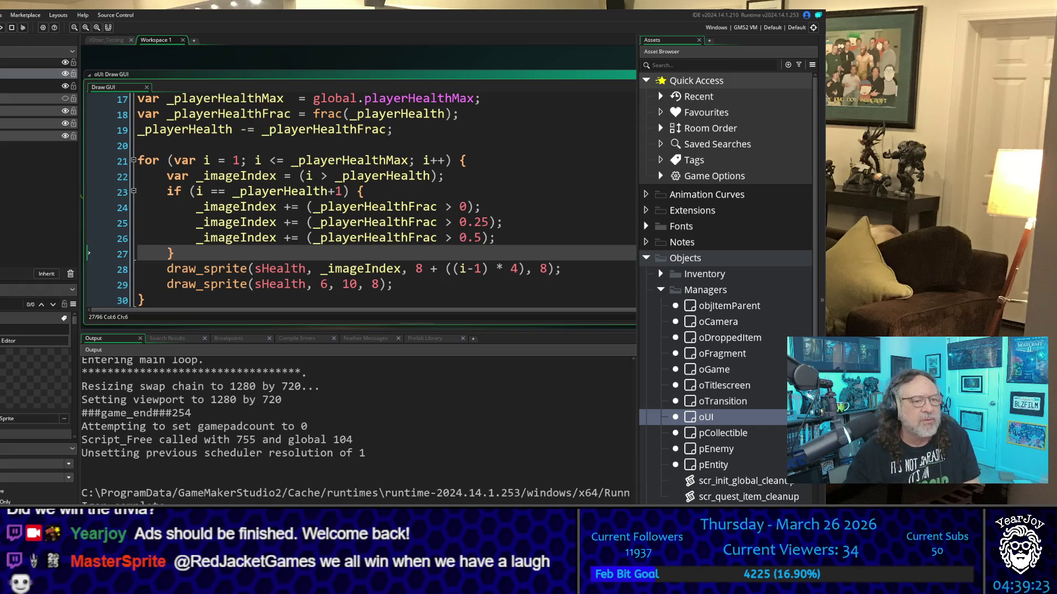
drag(314, 270, 408, 271)
key(ctrl+c)
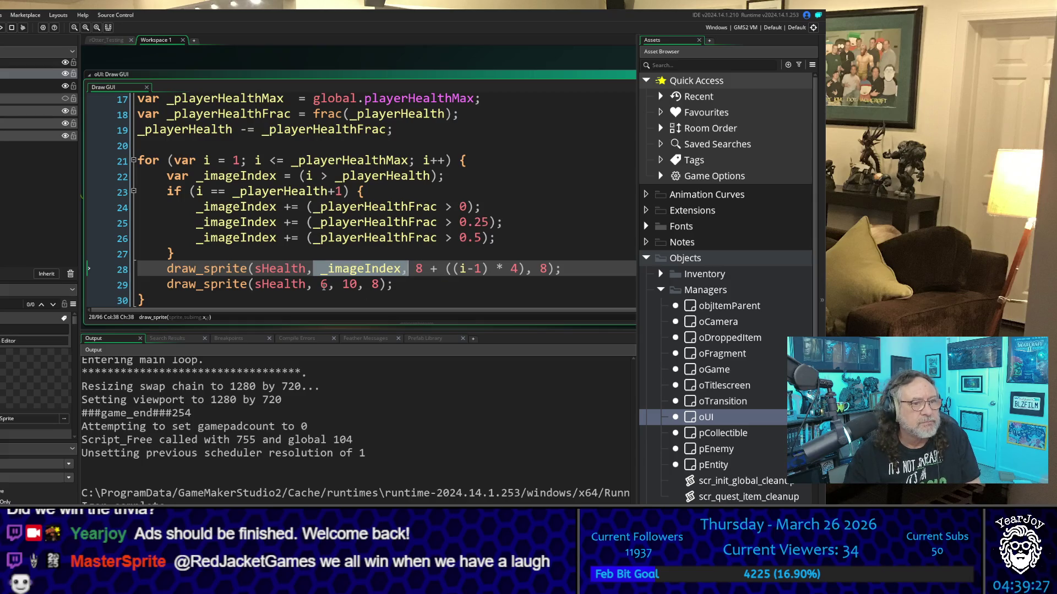
Paste _imageIndex as the subimage argument of line 29's draw_sprite(sHealth, …) call
click(321, 284)
key(ctrl+v)
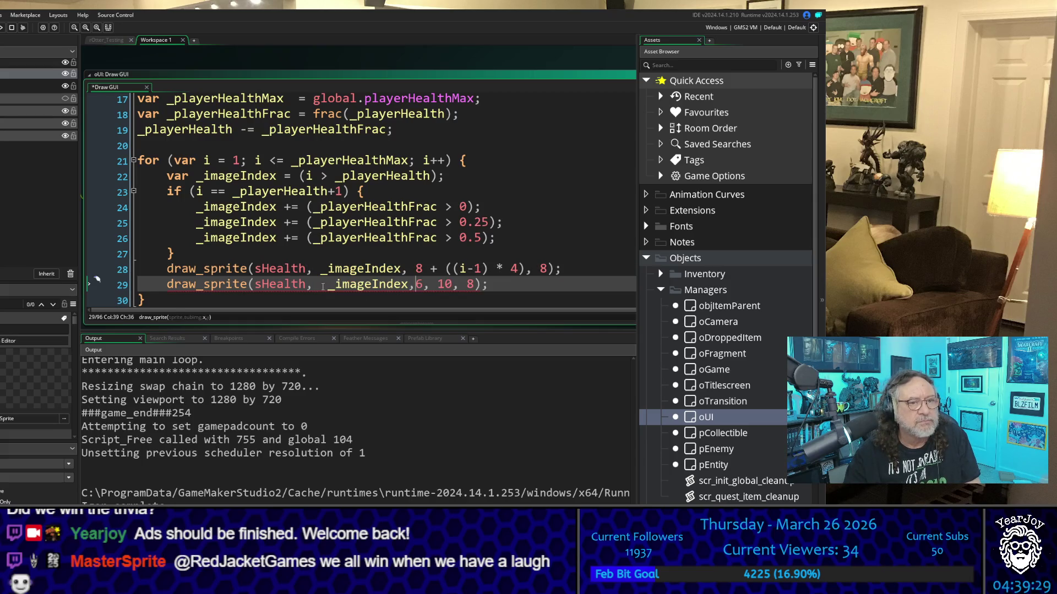
click(450, 268)
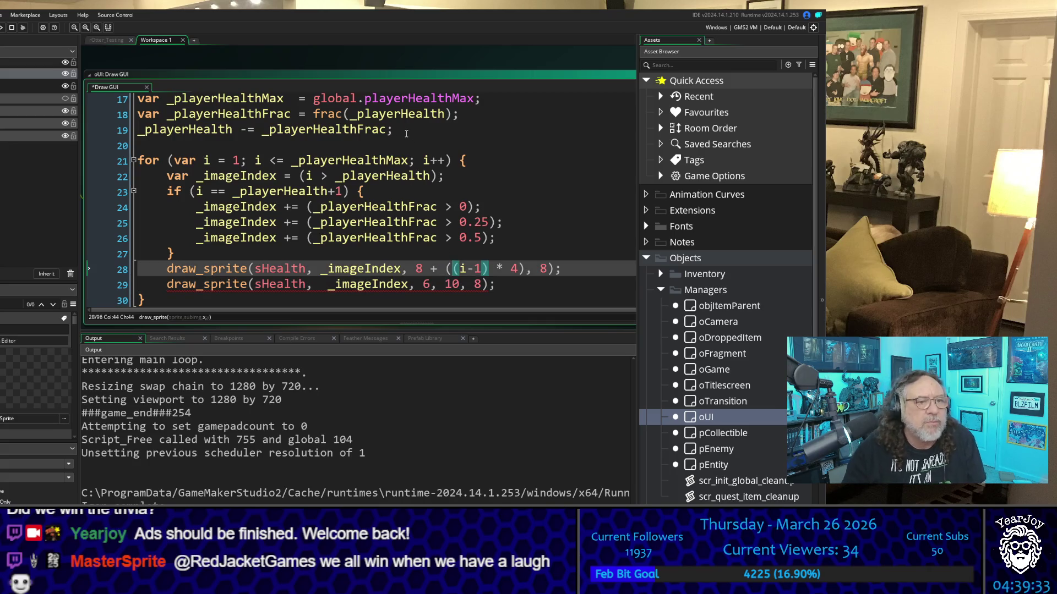
key(Down)
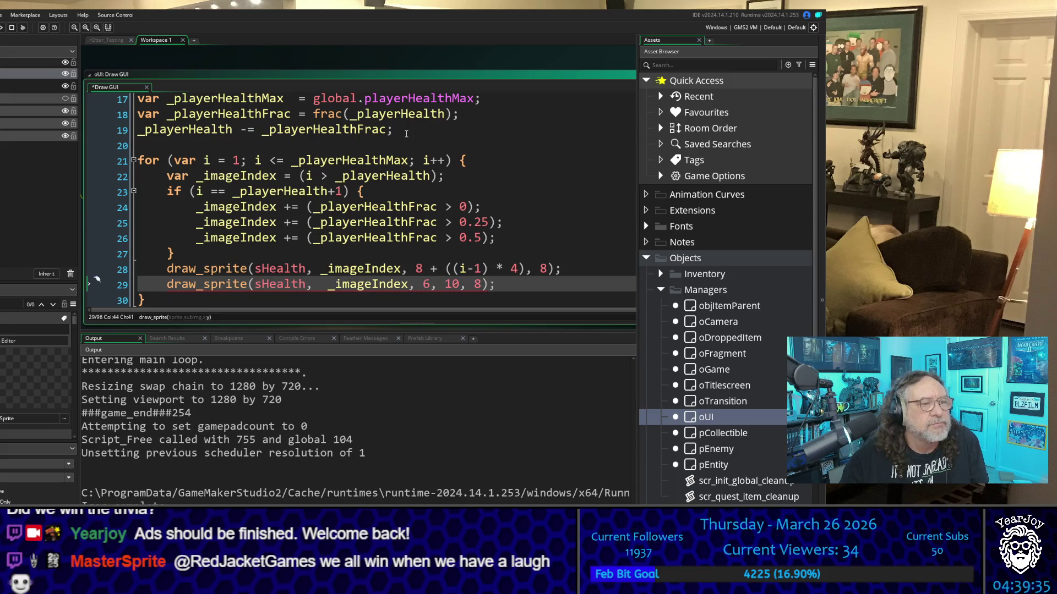
key(Left)
key(Left)
key(Left)
key(Delete)
key(Right)
key(Right)
key(Right)
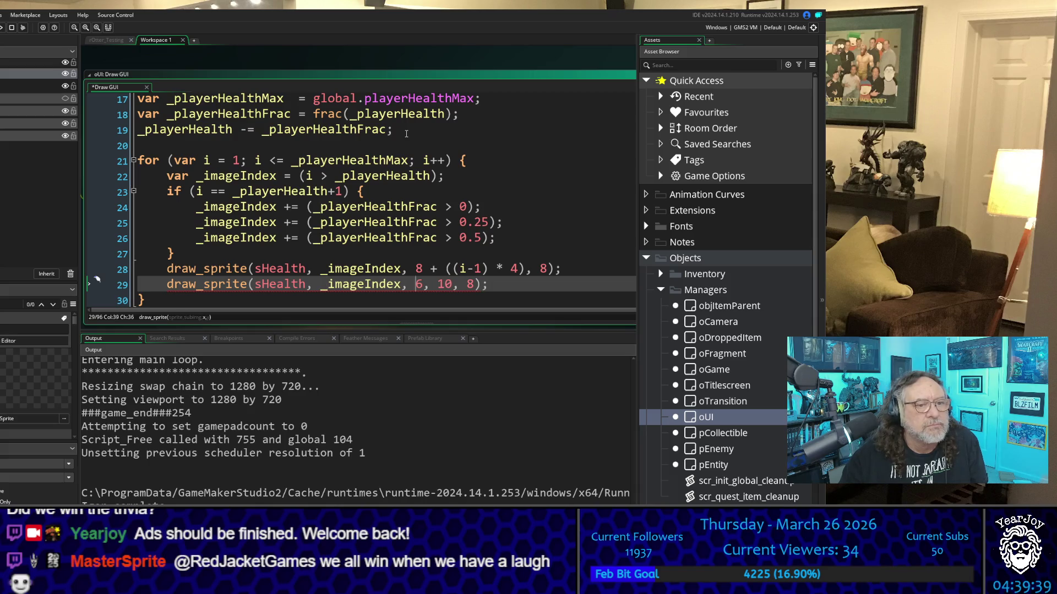
Remove the trailing ', 8' so line 29 ends with 6, 10, then save and run with F5
key(Left)
key(Left)
key(Left)
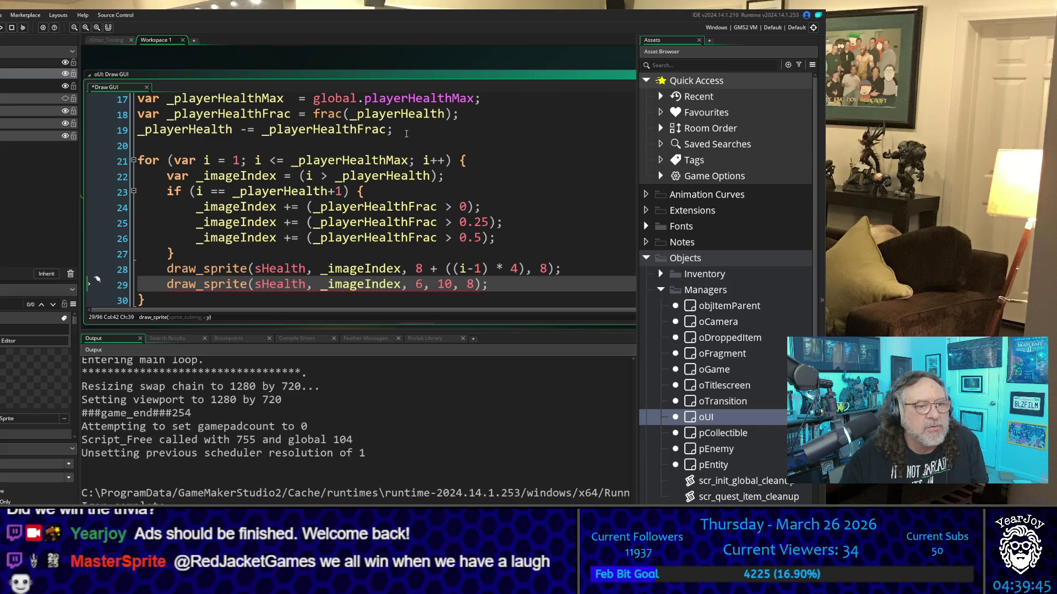
key(Right)
key(Right)
key(Delete)
key(Delete)
key(Delete)
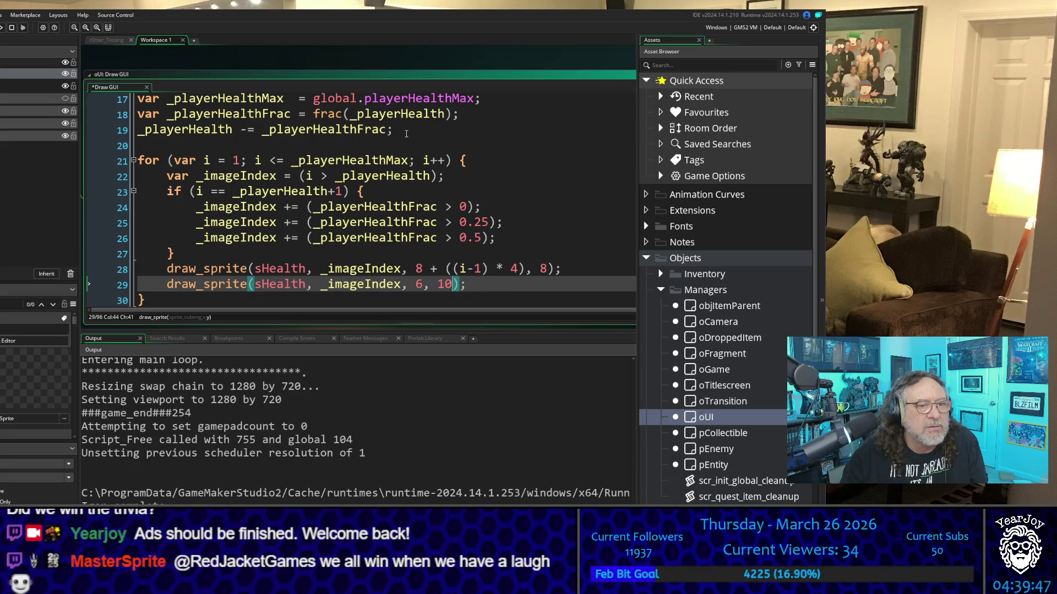
key(F5)
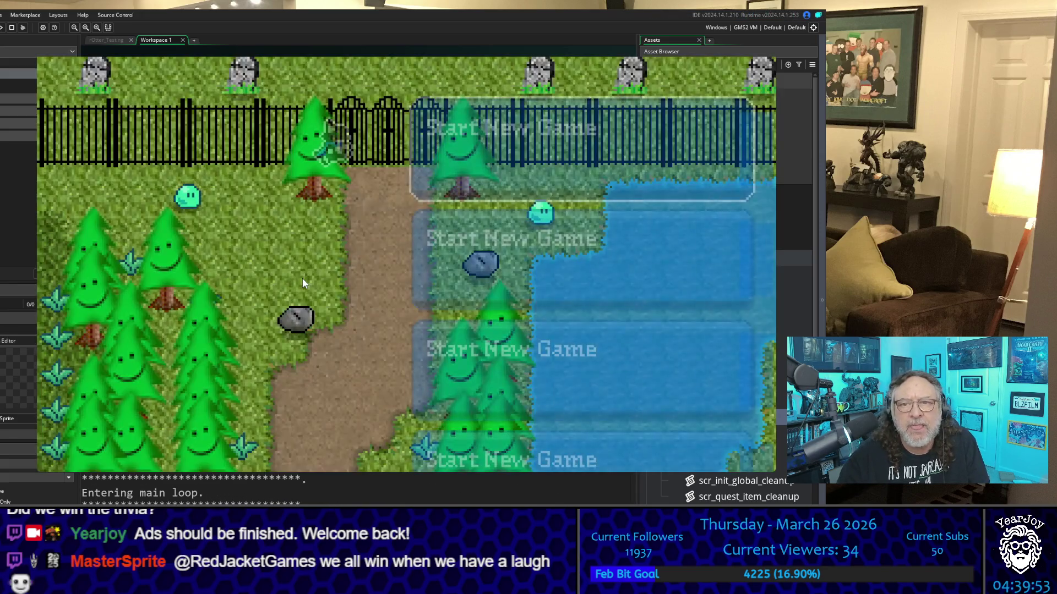
Start a new game from the title menu, play-test the HUD, then close the game
key(Return)
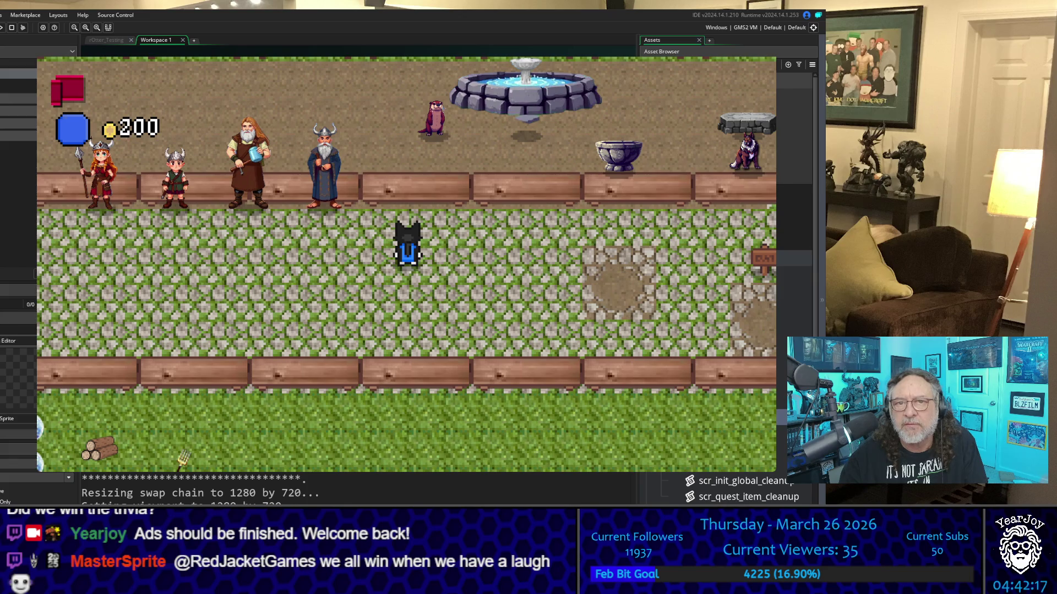
key(Escape)
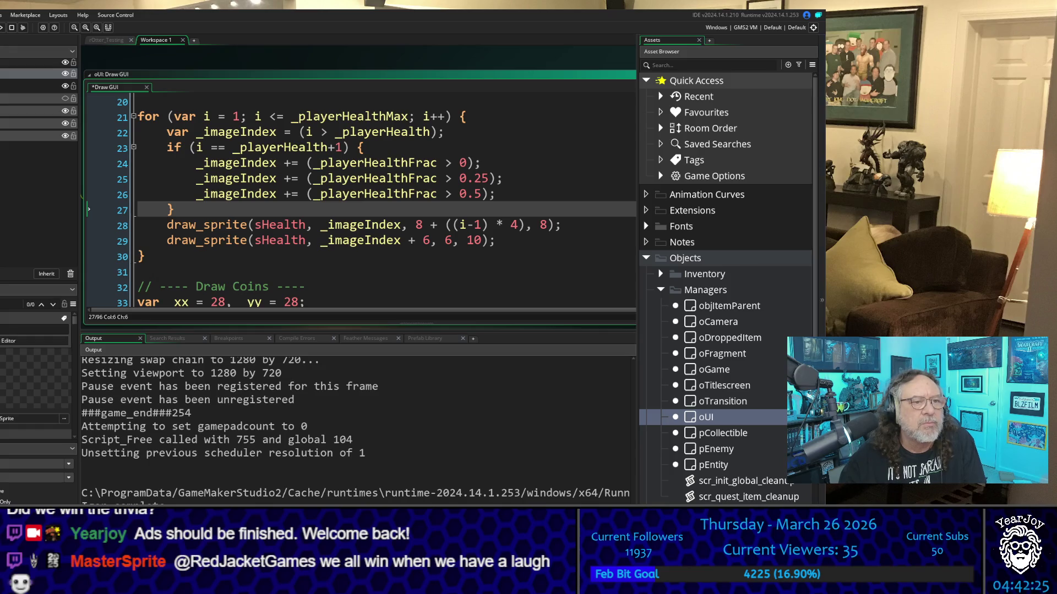
Rebuild with the _imageIndex + 6 frame offset, start a new game to view it, then close it
click(355, 258)
key(F5)
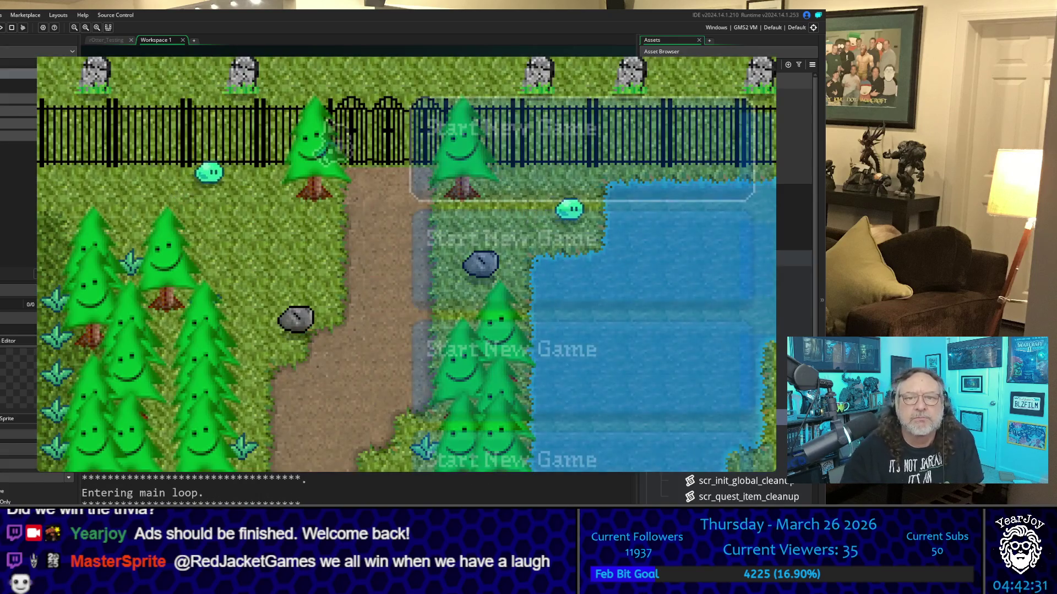
key(Return)
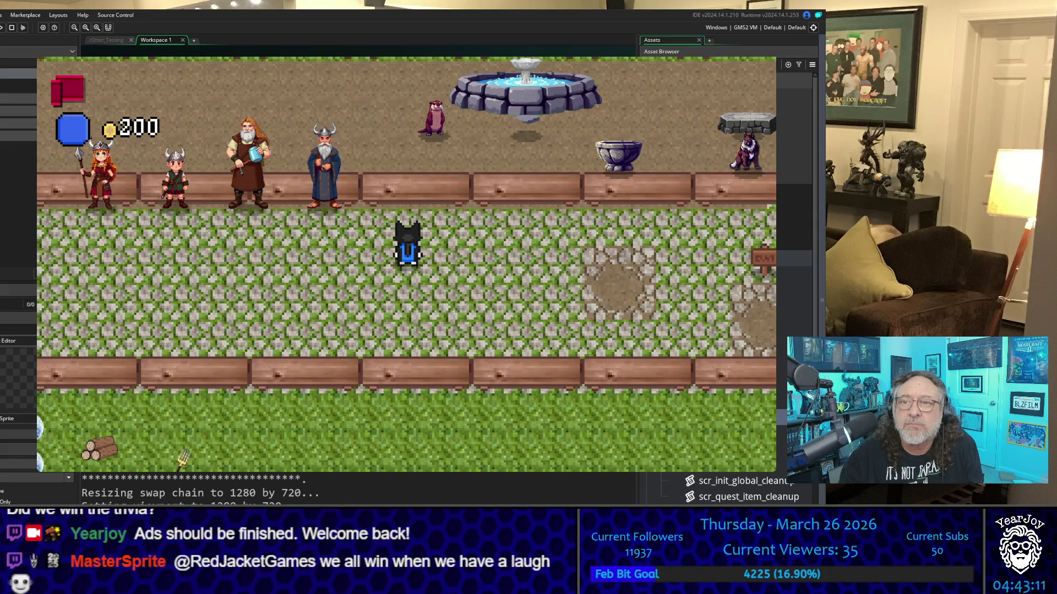
key(Escape)
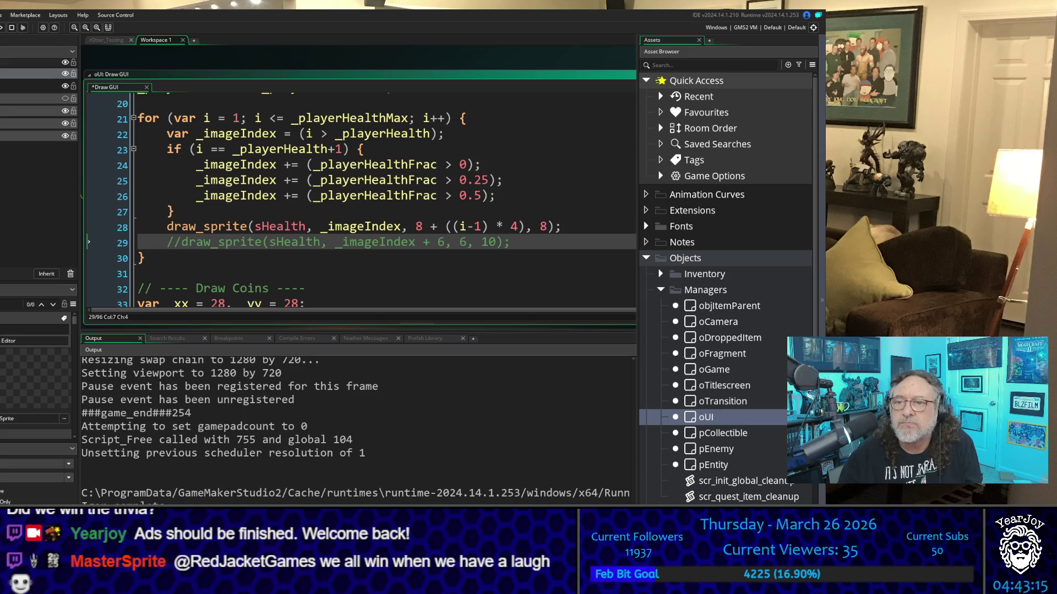
Rebuild with line 29 commented out, start a new game in the village, then stop the test
click(467, 211)
key(F5)
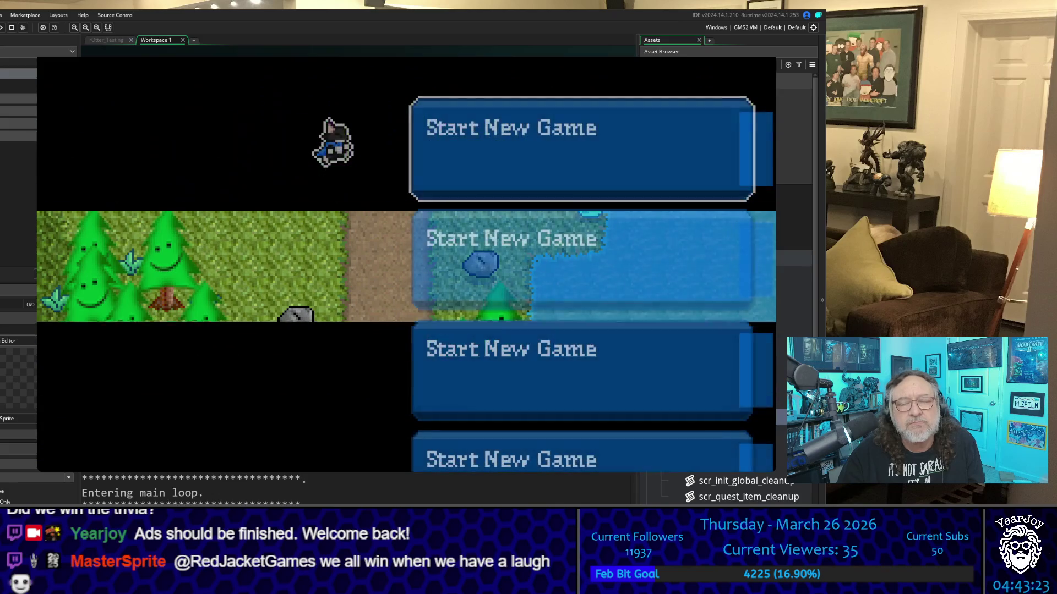
key(Return)
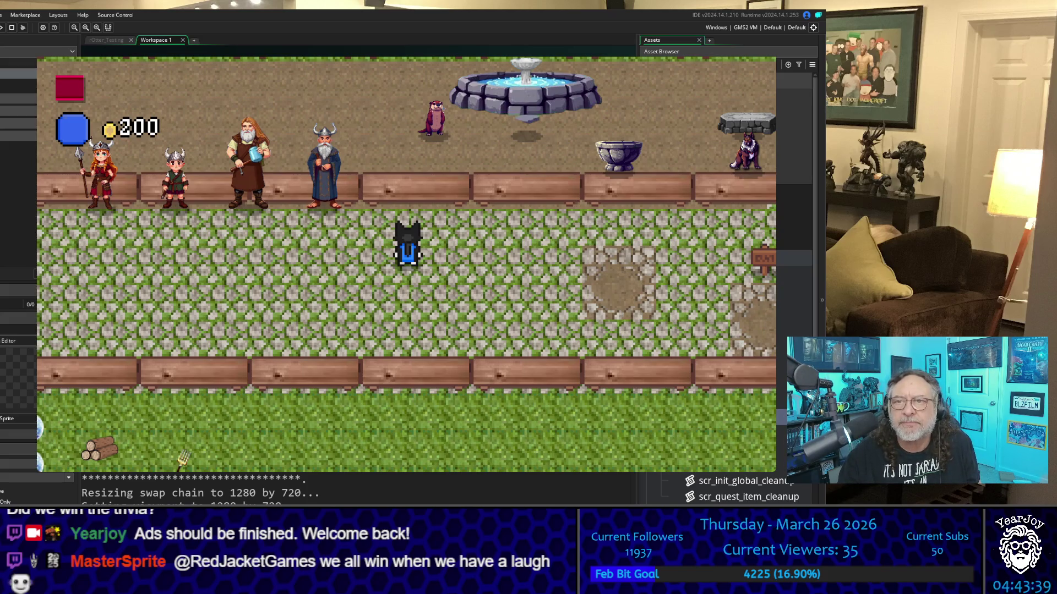
key(Escape)
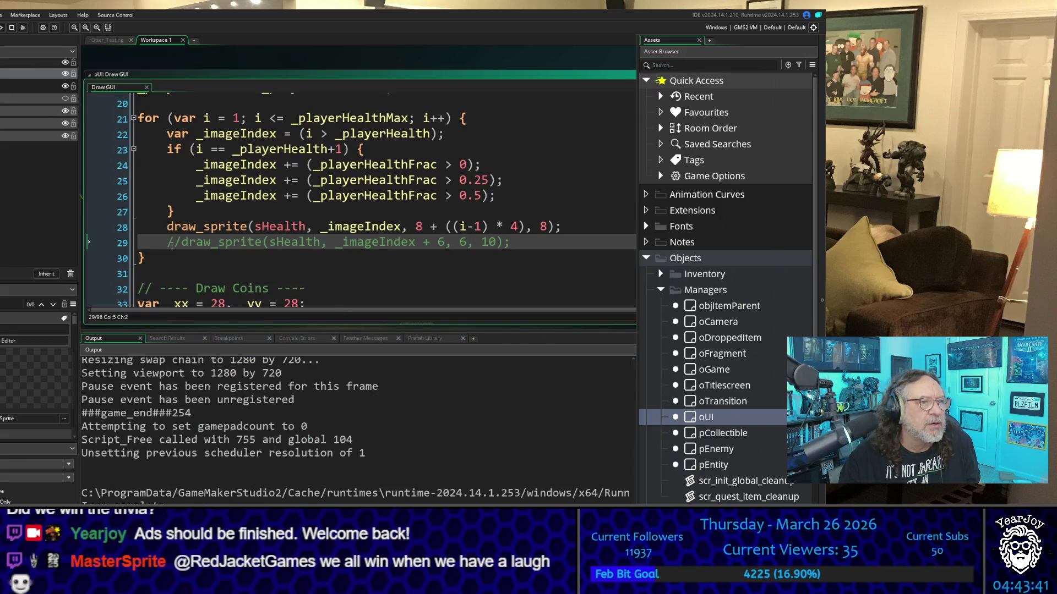
Uncomment line 29 and cut it to draw_sprite(sHealth, 6, 6, 10), then save and run
key(Delete)
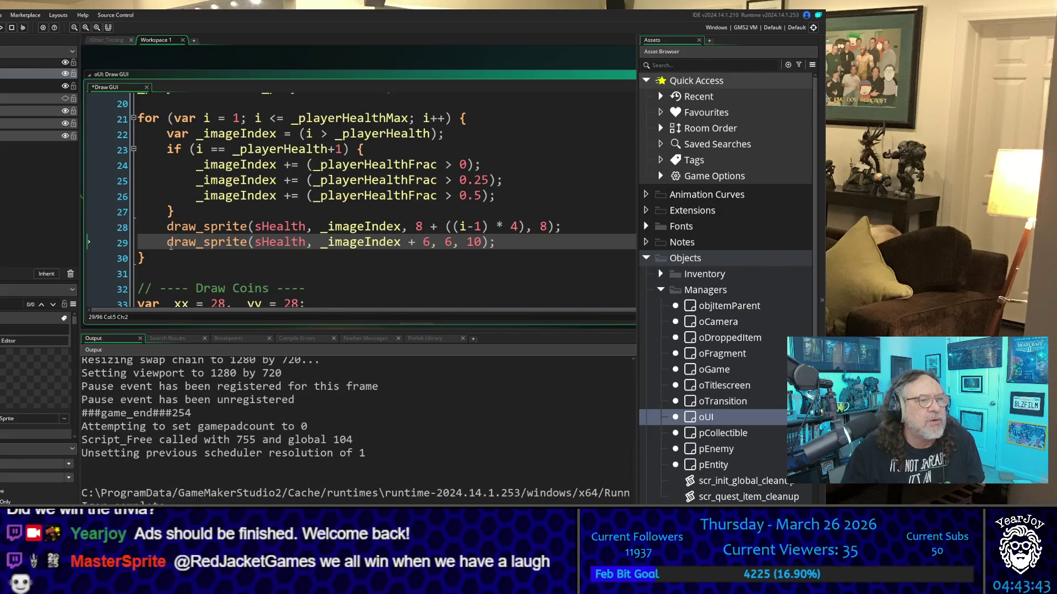
key(Down)
key(Down)
key(Down)
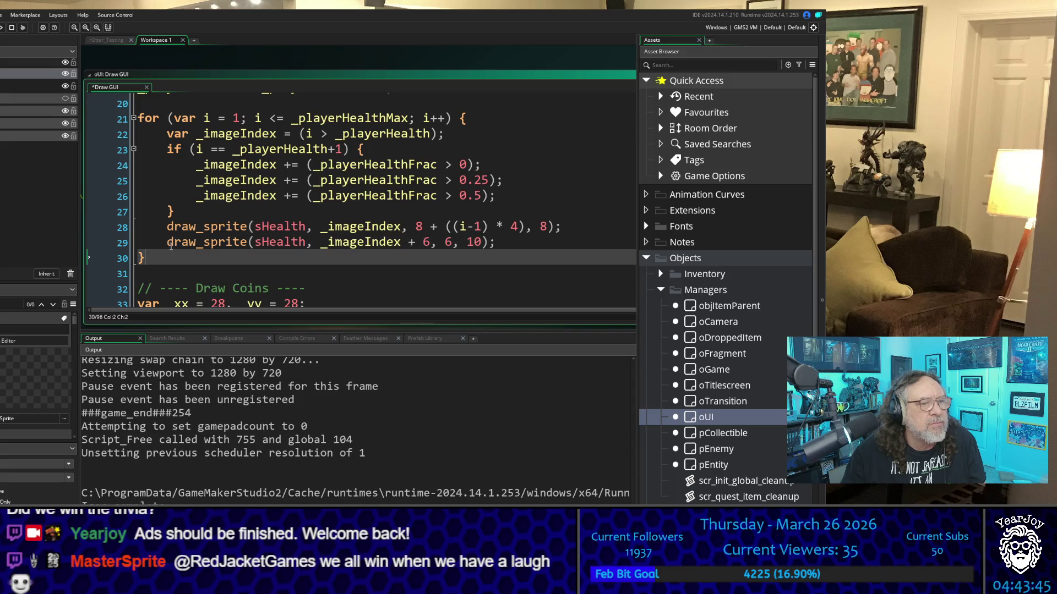
key(Up)
key(Up)
key(Up)
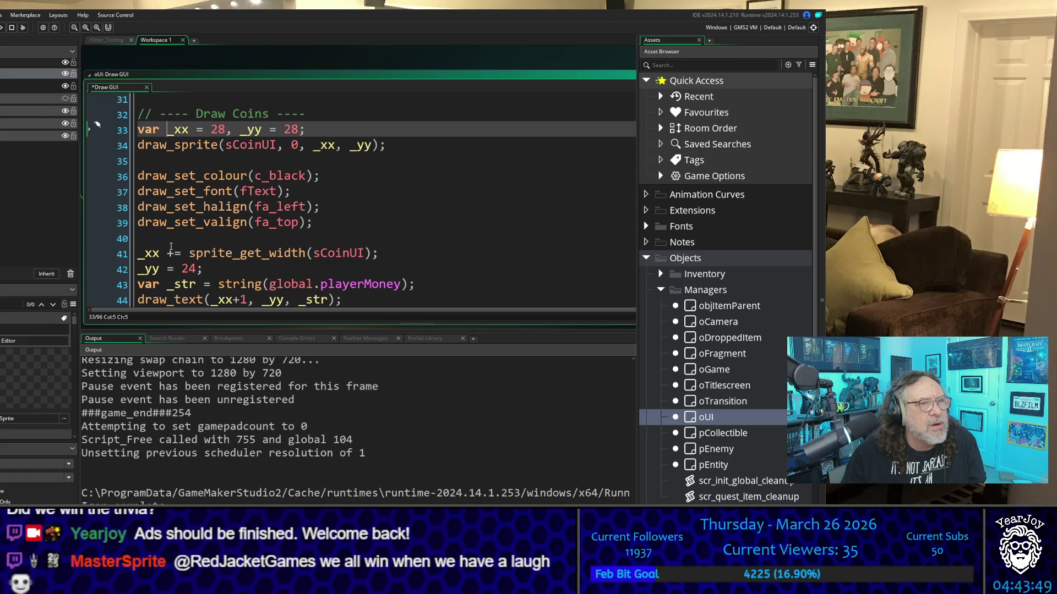
key(Up)
key(Up)
key(Up)
key(Down)
key(Down)
key(Down)
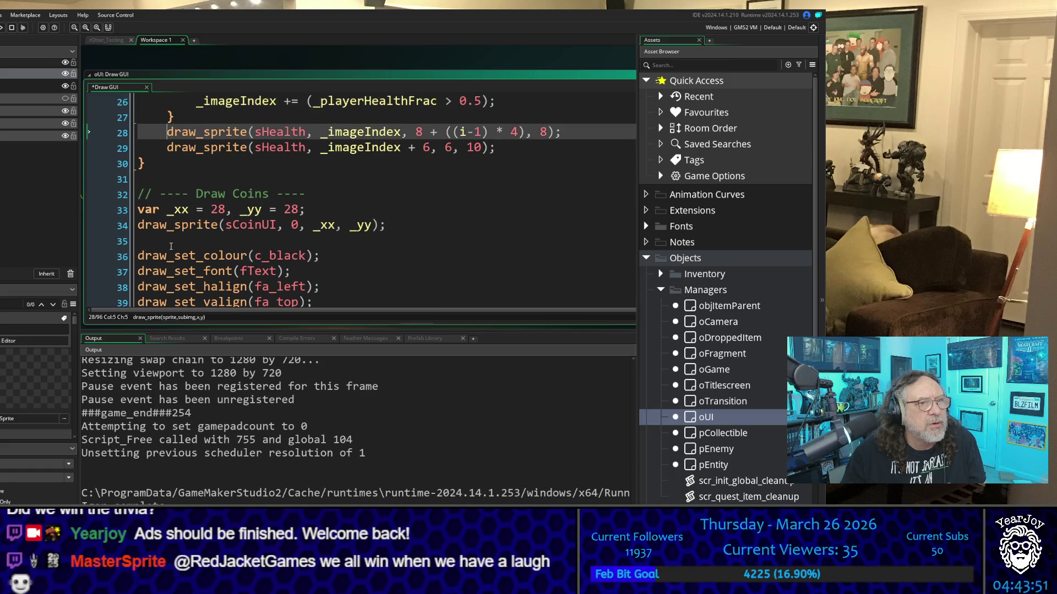
key(Right)
key(Right)
key(Right)
key(Right)
key(Right)
key(Right)
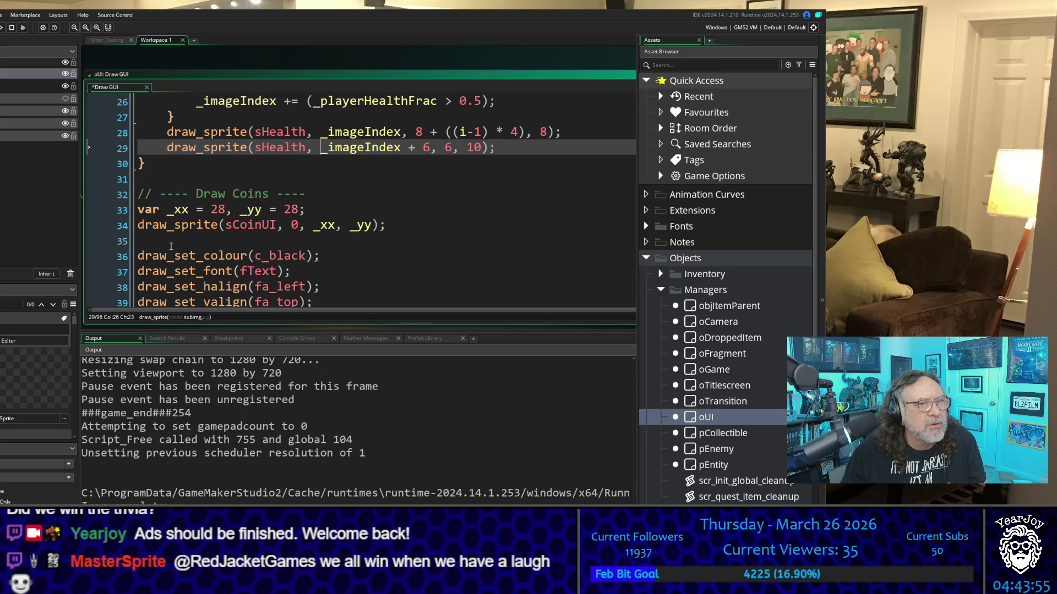
key(shift+Right)
key(shift+Right)
key(shift+Right)
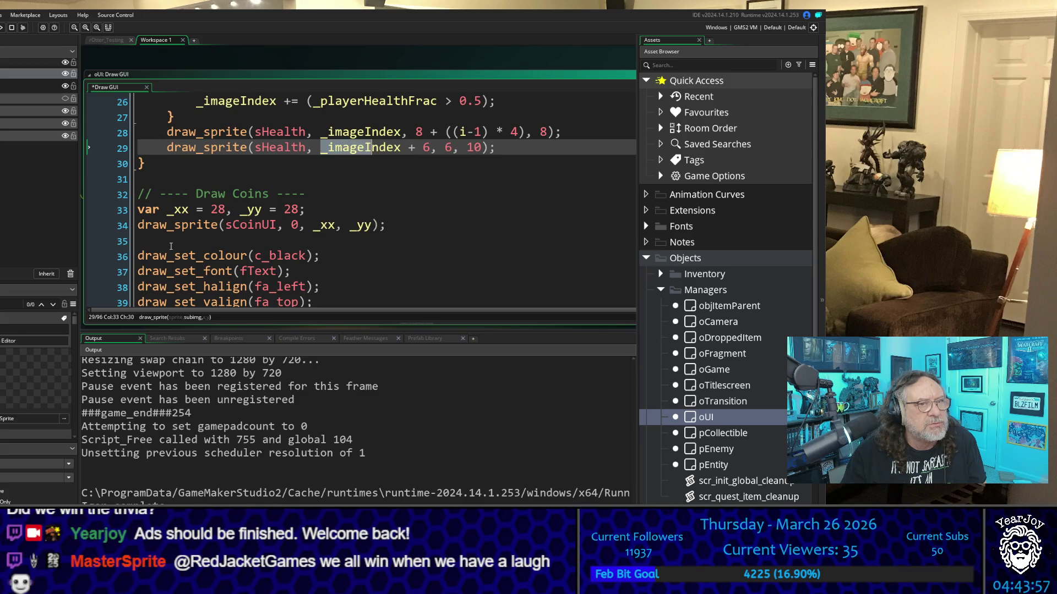
key(shift+Right)
key(shift+Right)
key(shift+Right)
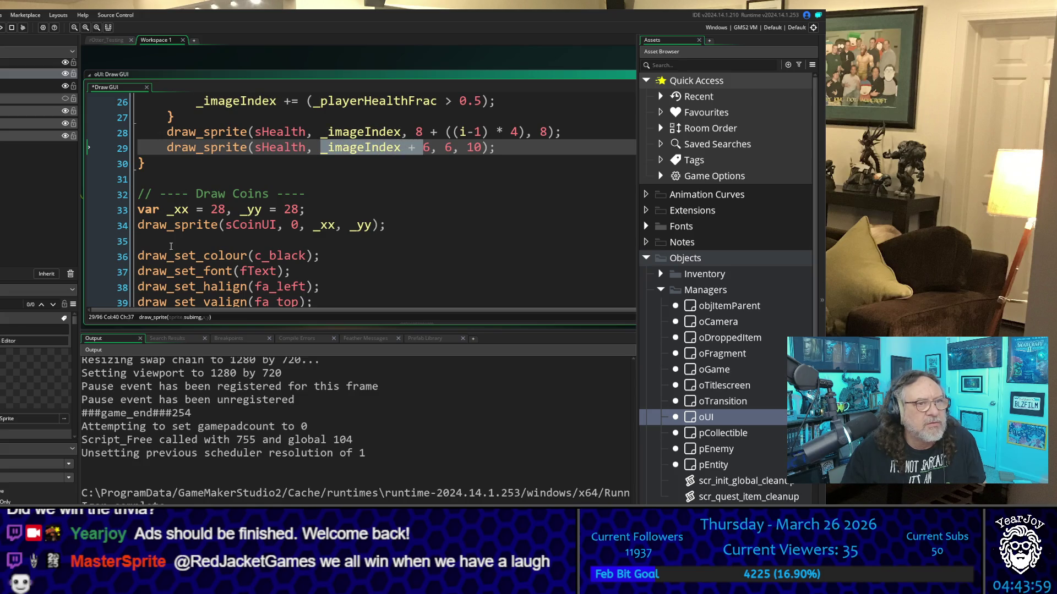
key(BackSpace)
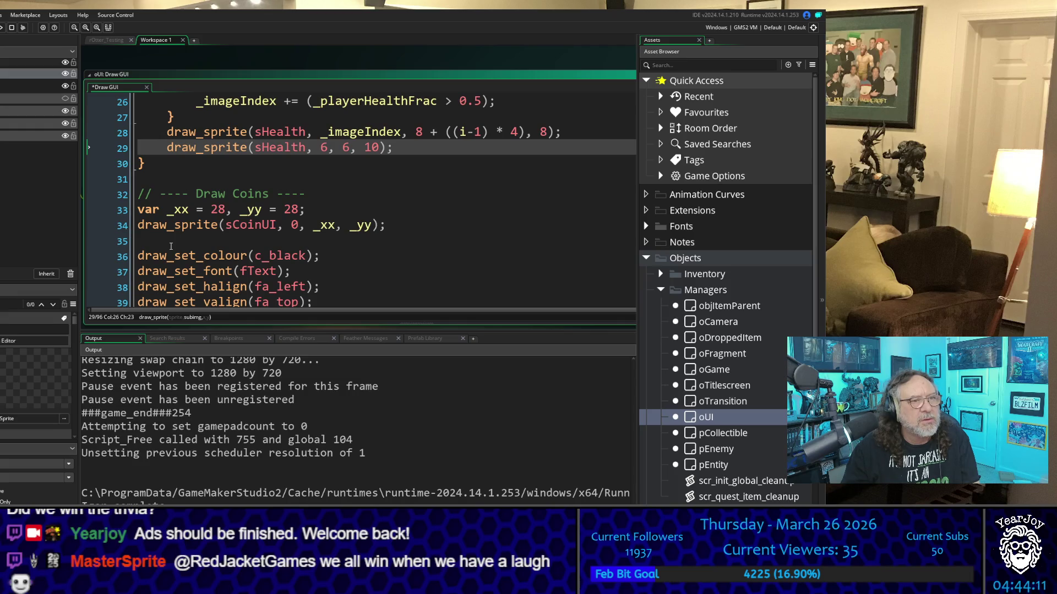
key(F5)
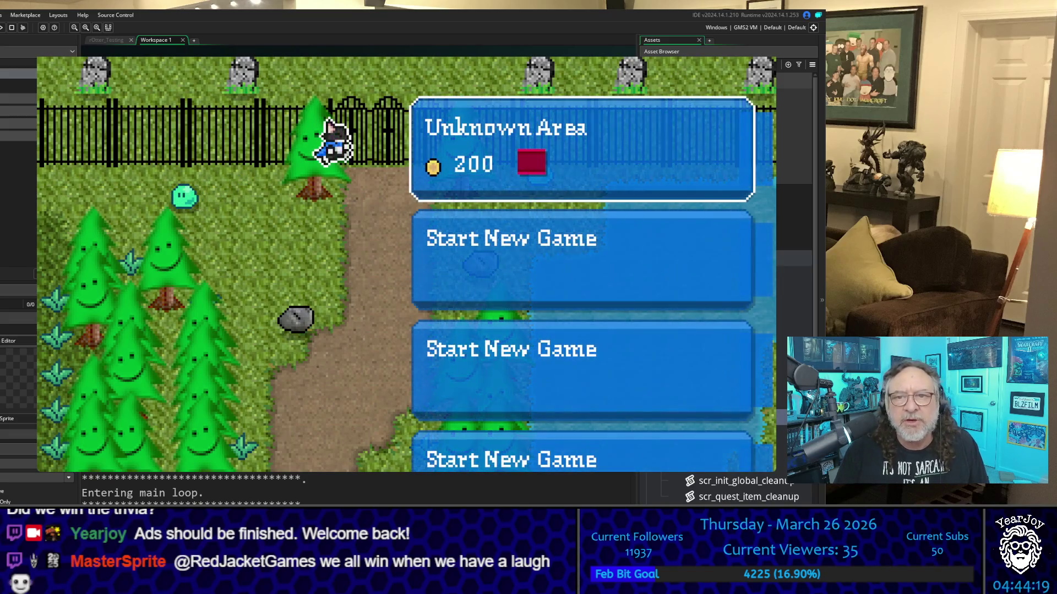
Close the game, rebuild with F5, and start a new game to reach the village HUD
key(Down)
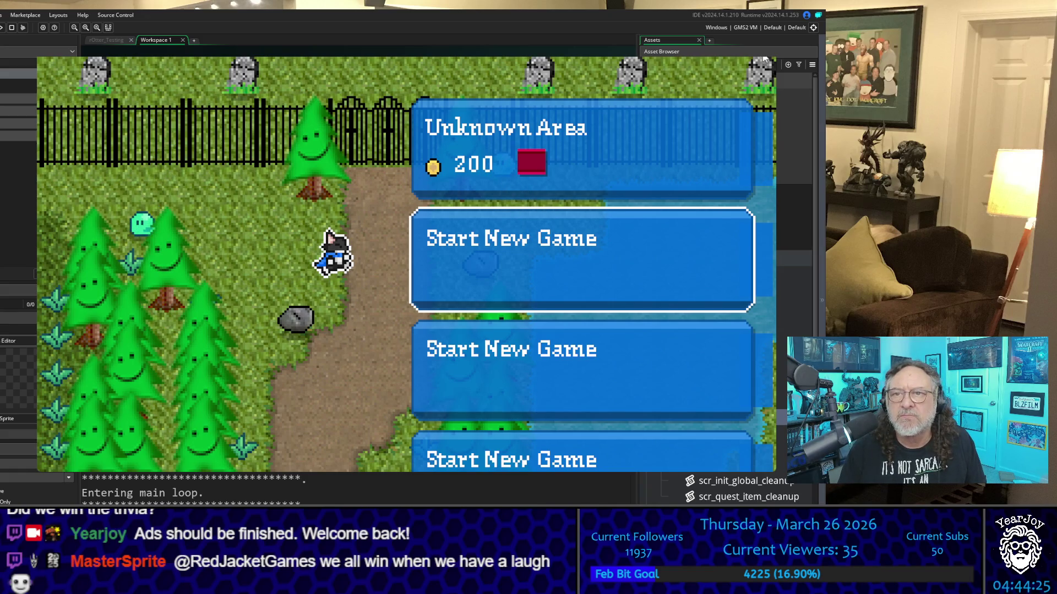
key(Escape)
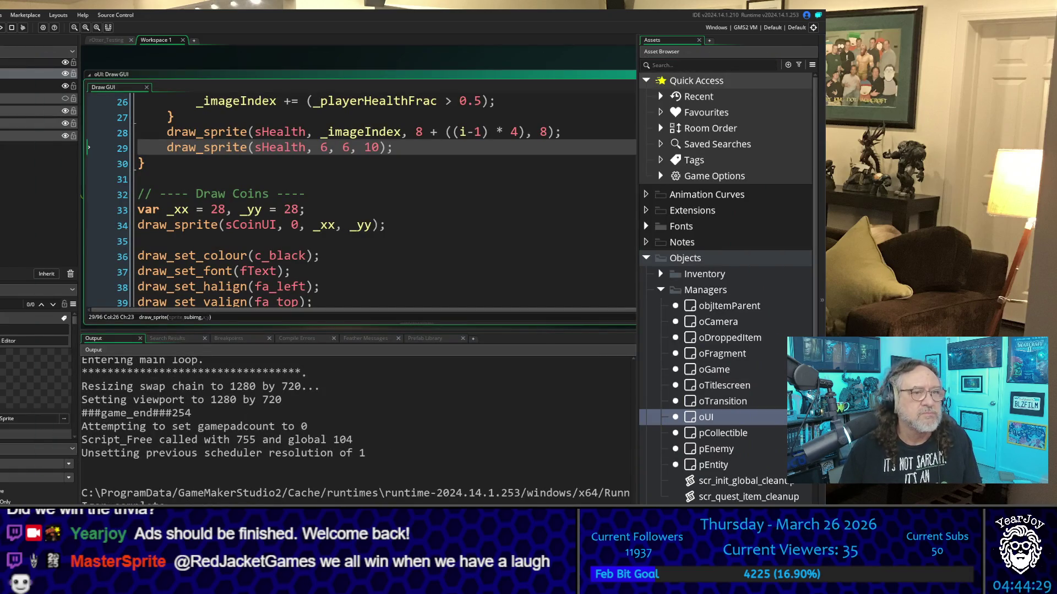
click(423, 191)
key(F5)
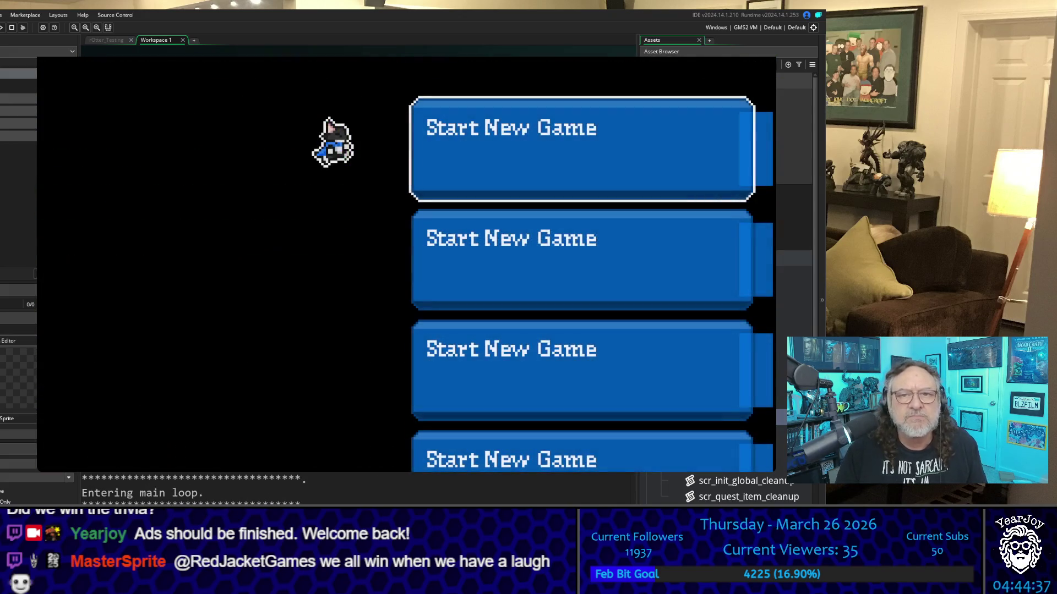
key(Return)
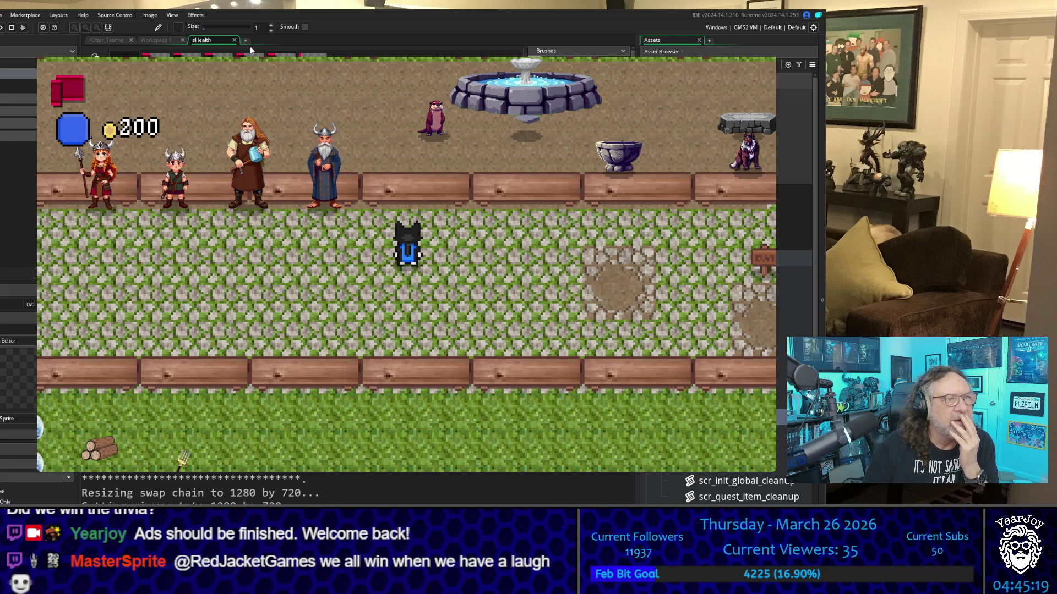
Close the sHealth image editor, exit the running game, and return to the Draw GUI code
click(234, 40)
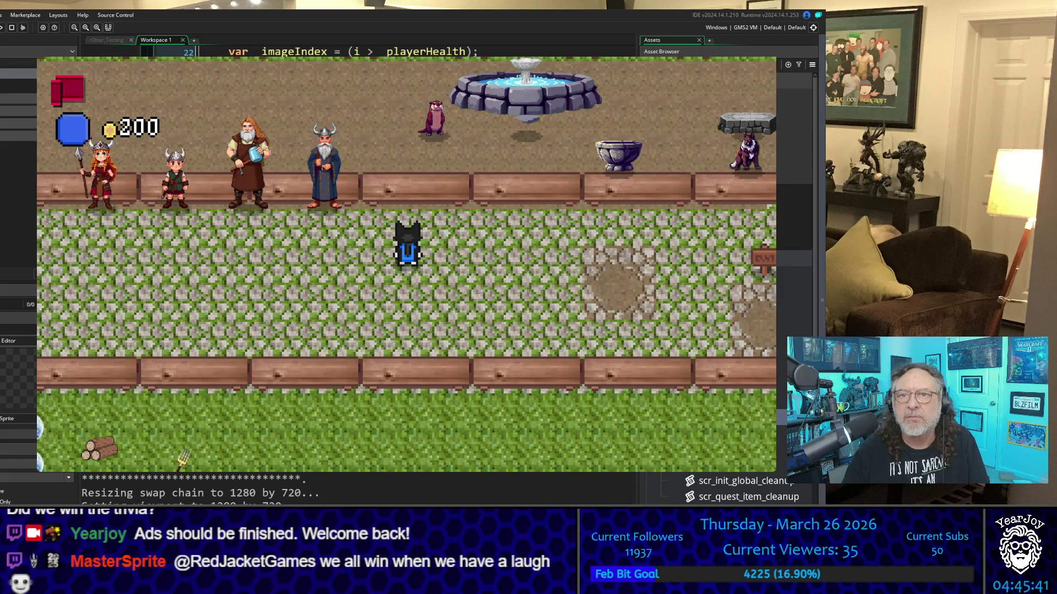
key(Escape)
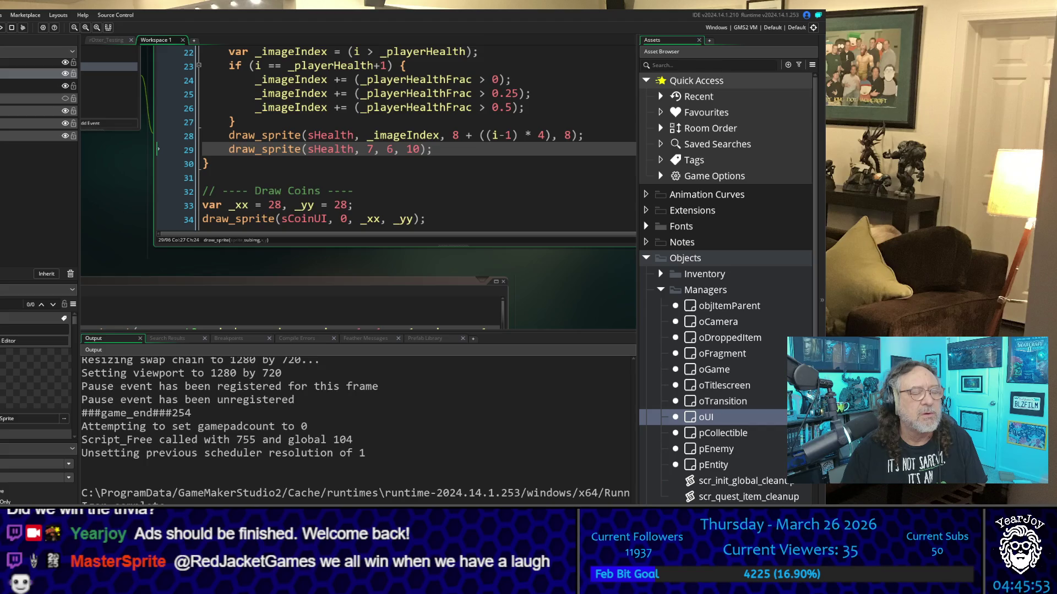
click(431, 219)
key(F5)
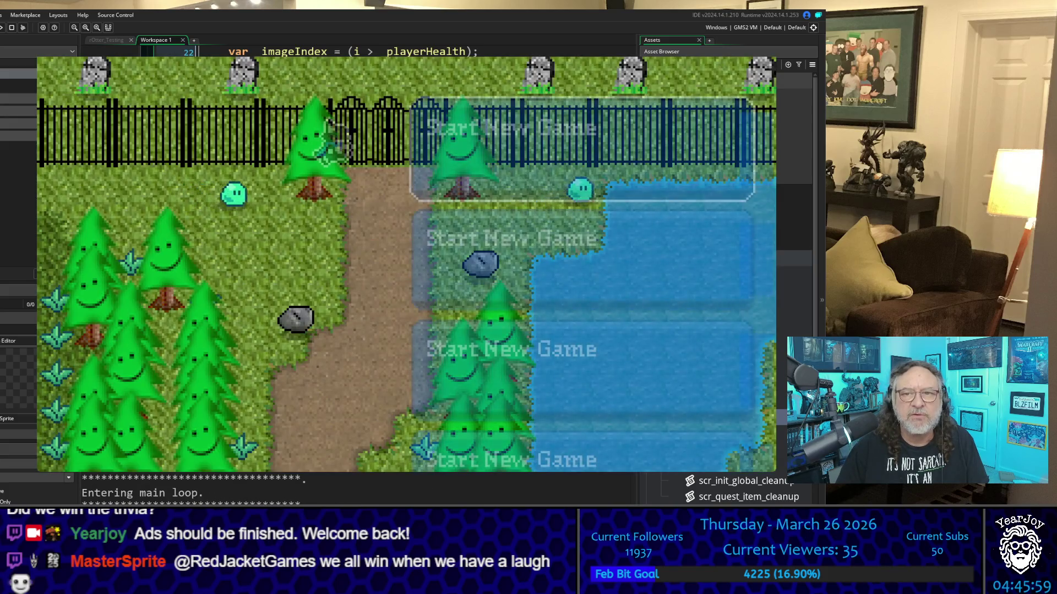
key(Return)
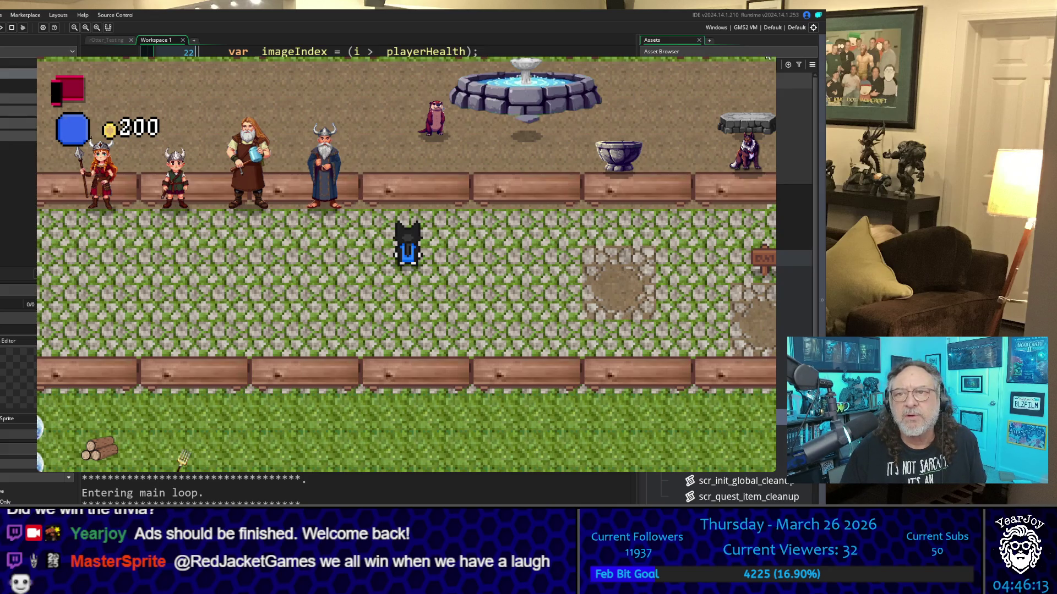
key(Escape)
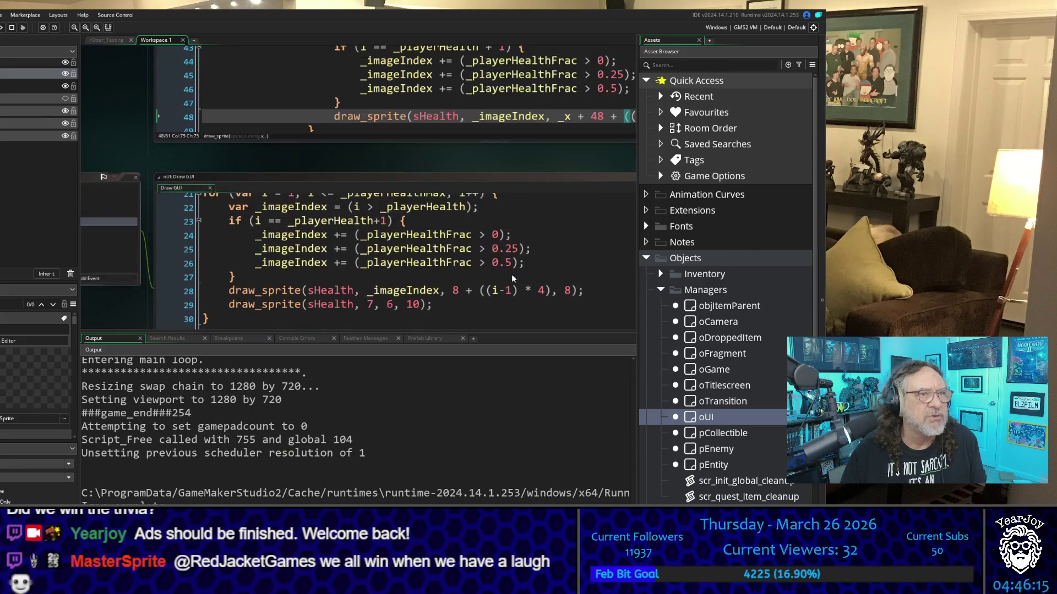
scroll(511, 274, up, 5)
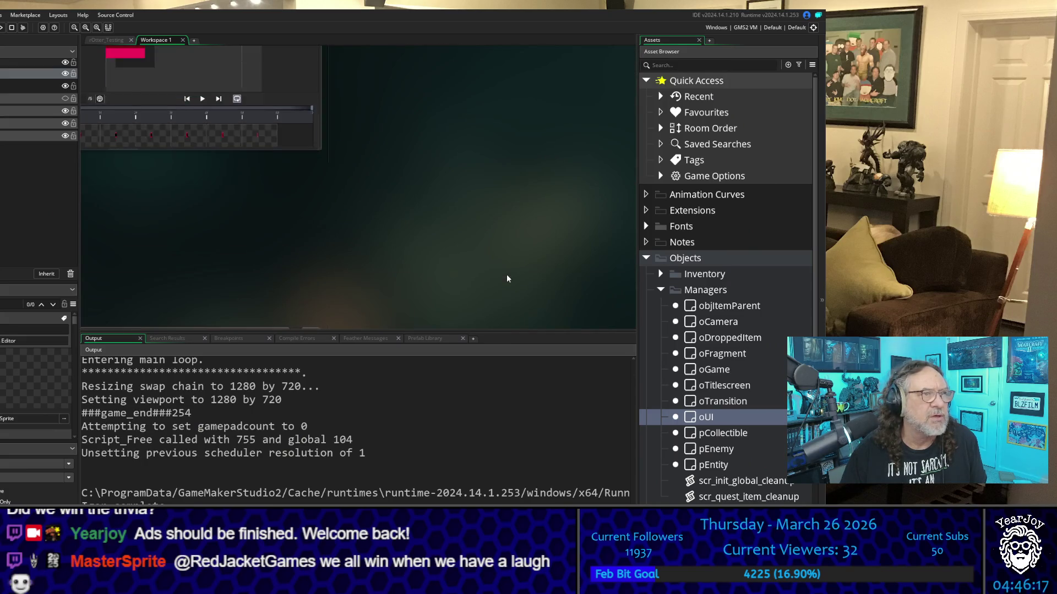
scroll(507, 275, up, 2)
click(143, 118)
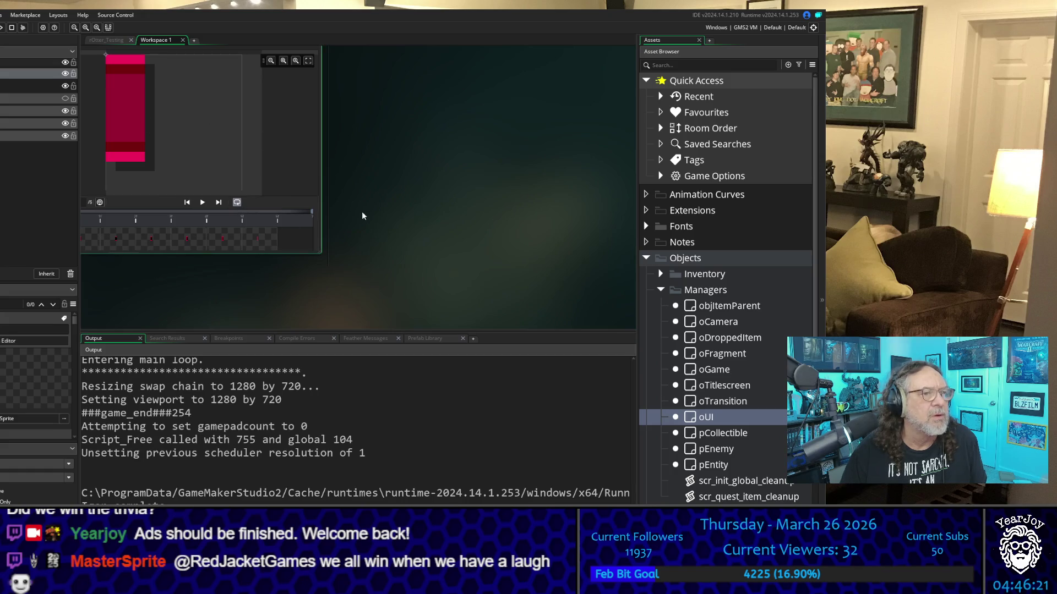
scroll(279, 302, left, 5)
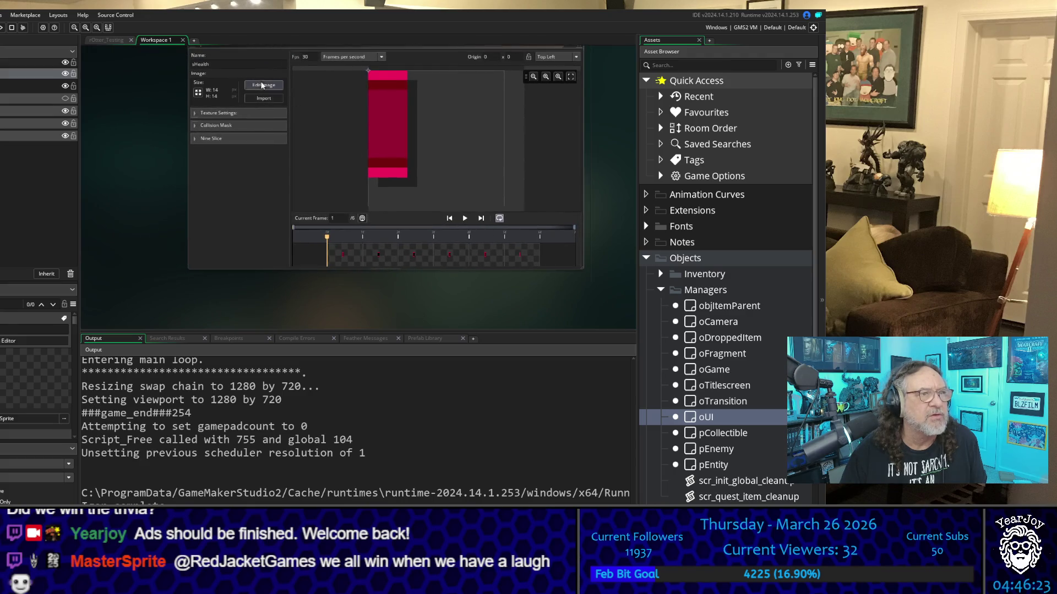
click(269, 85)
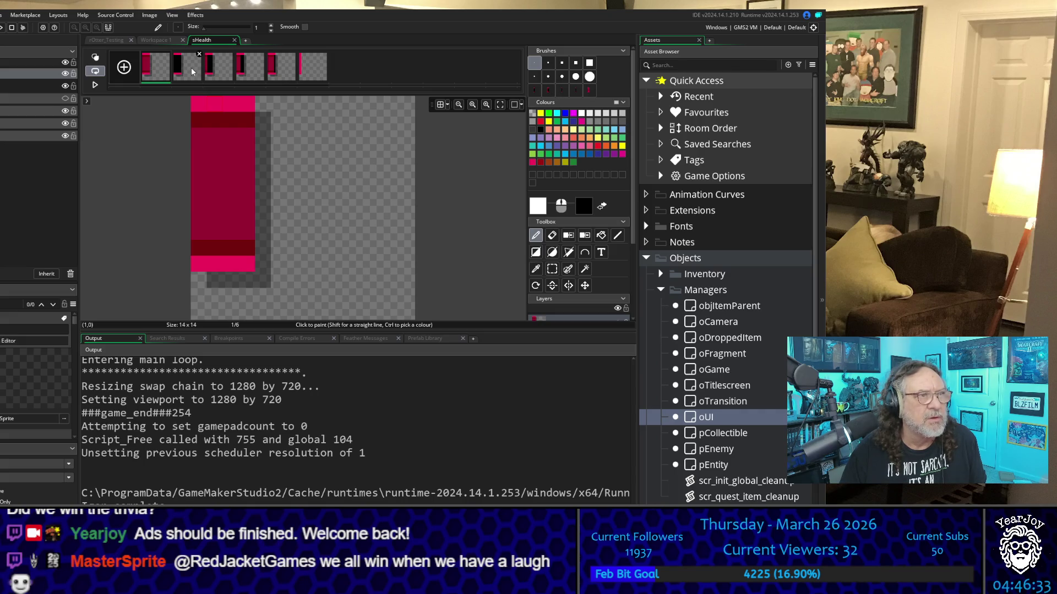
click(235, 41)
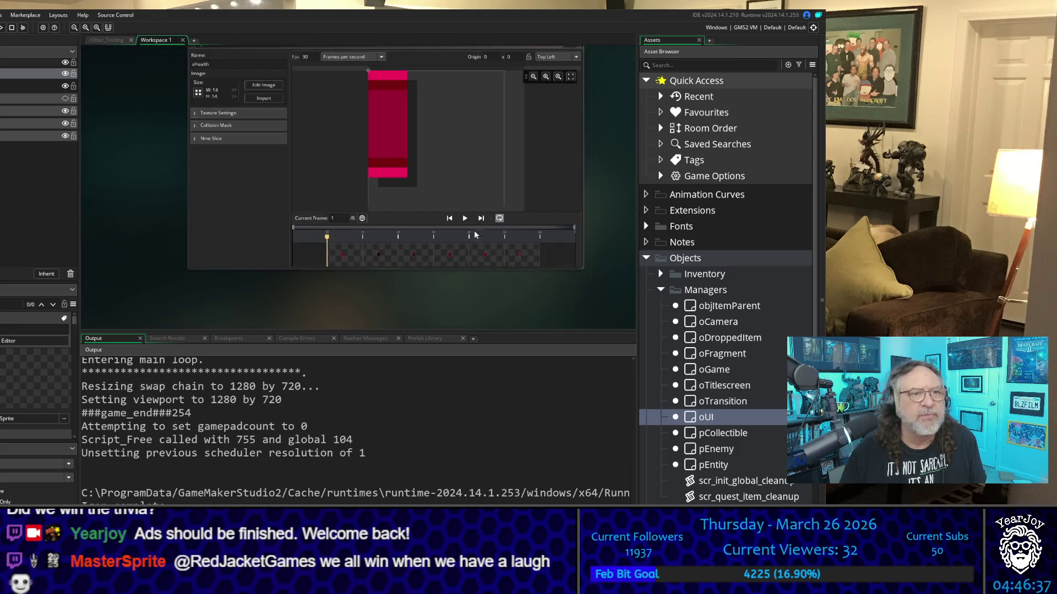
scroll(488, 276, down, 5)
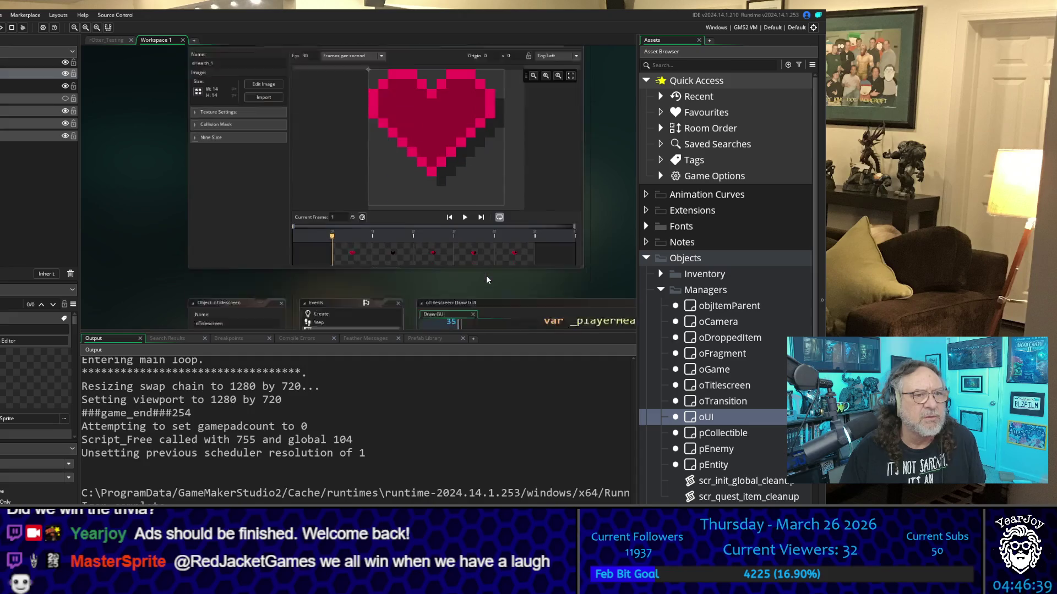
scroll(486, 280, down, 3)
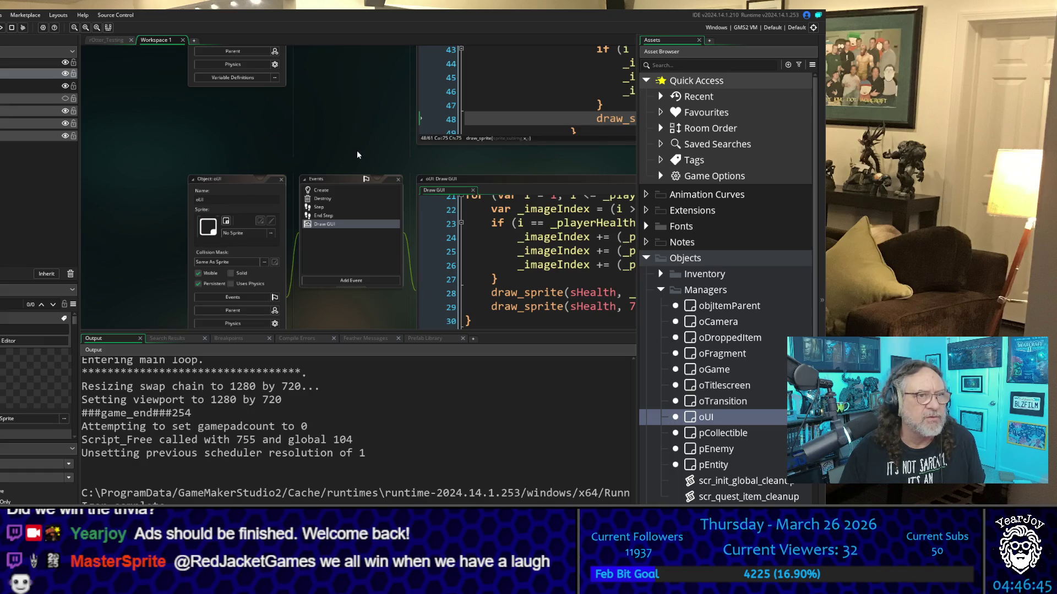
drag(357, 150, 111, 164)
scroll(519, 203, down, 3)
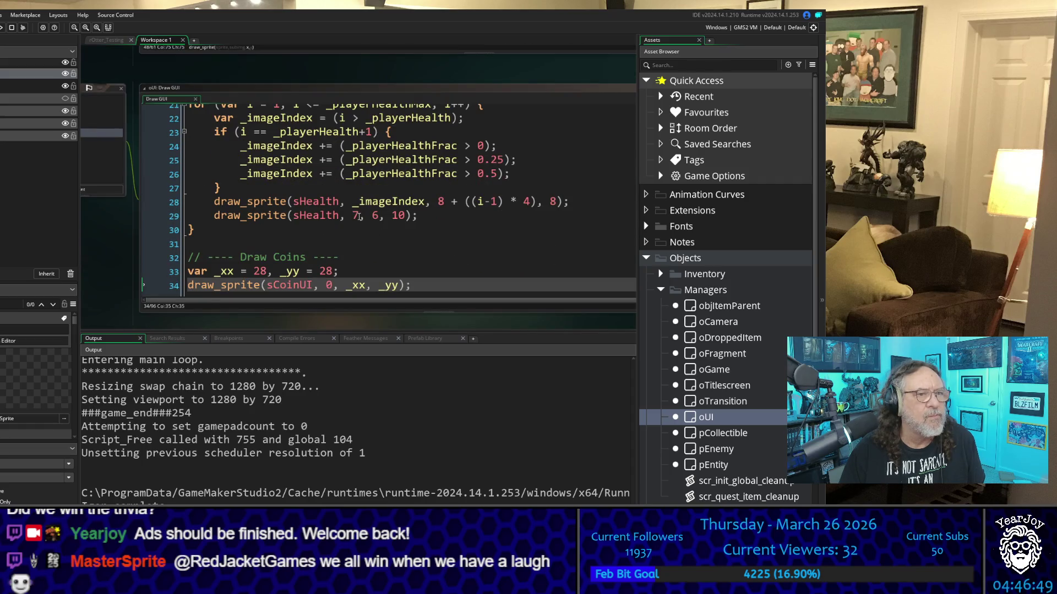
Change line 29's sHealth frame from 7 to 5, then save and run the game
double_click(353, 215)
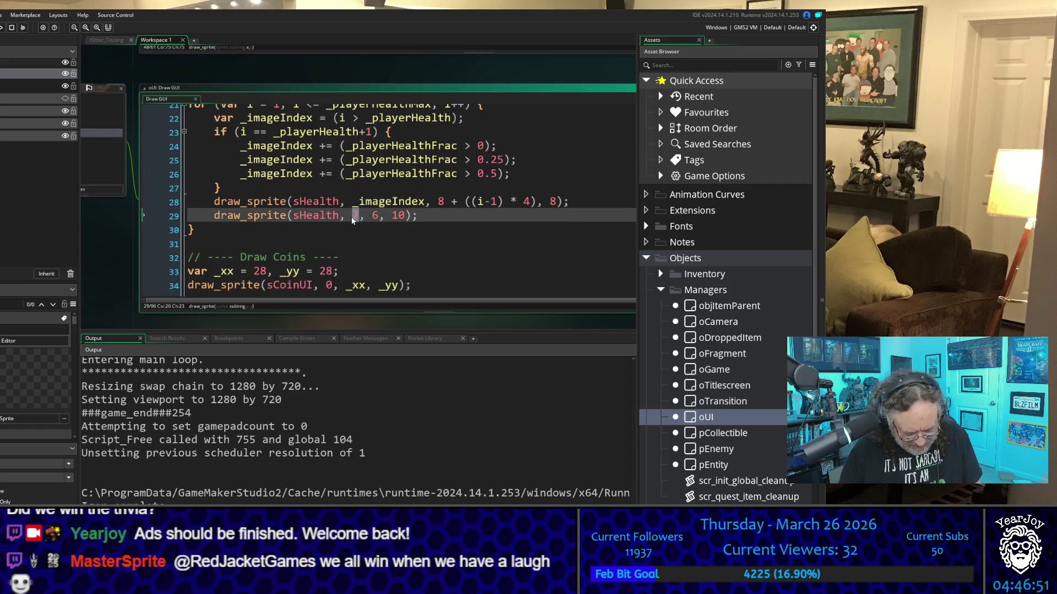
text(5)
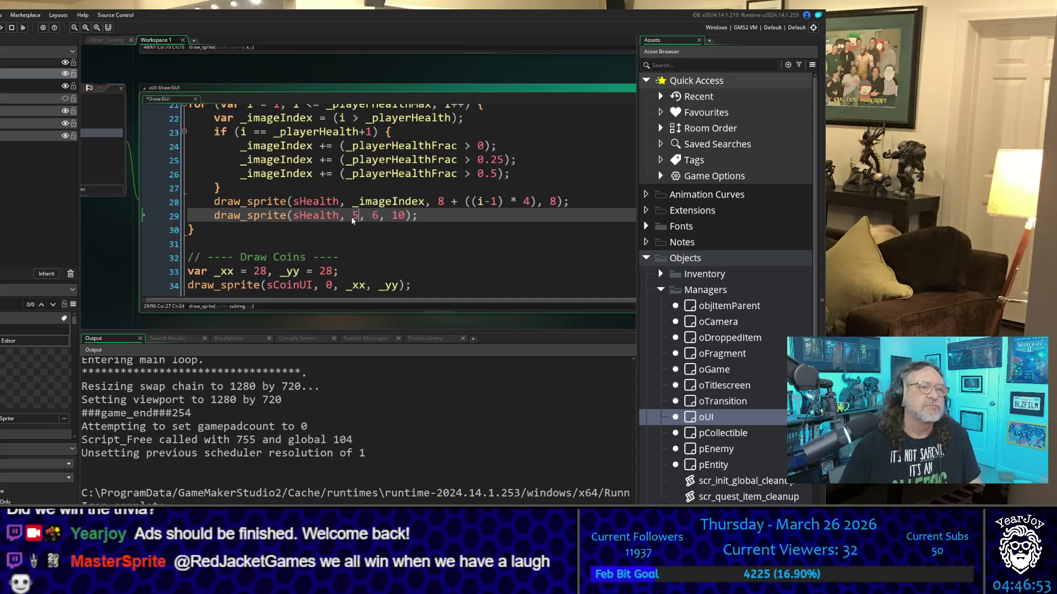
click(414, 262)
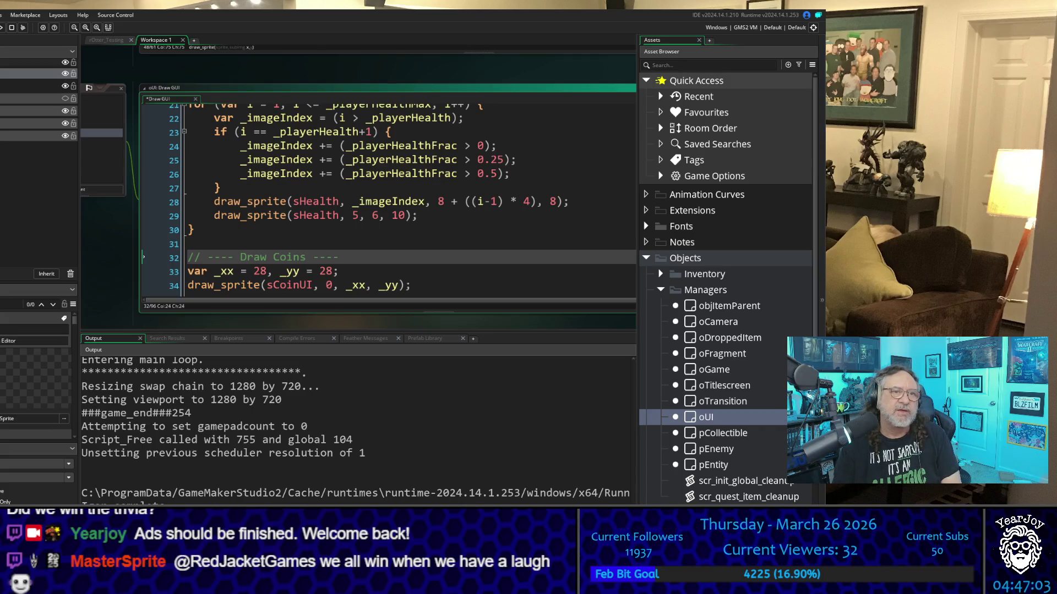
click(451, 218)
key(F5)
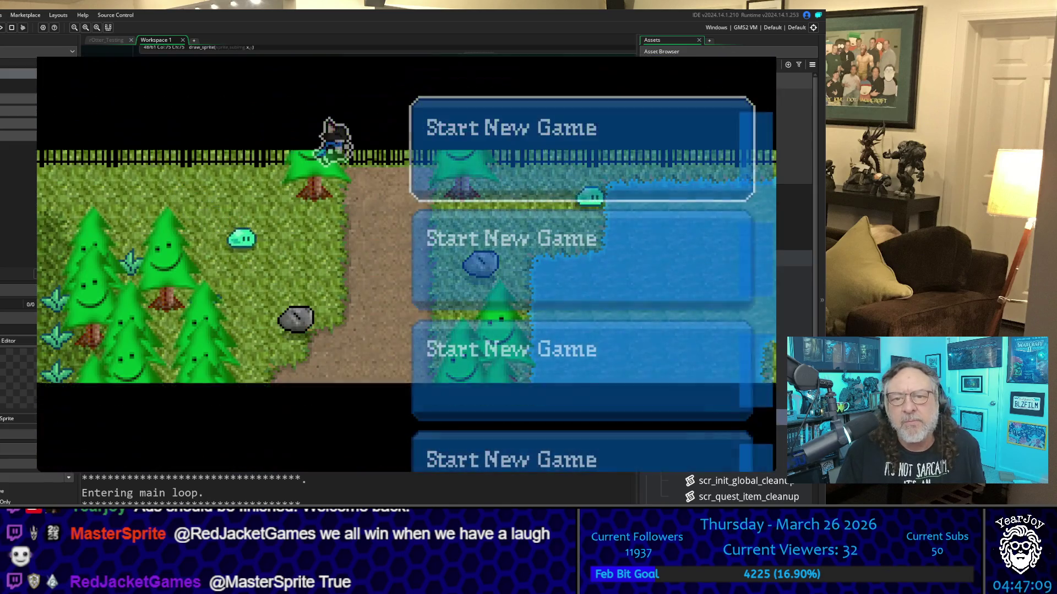
Start a new game to check the frame-5 health HUD, then close the test
key(Return)
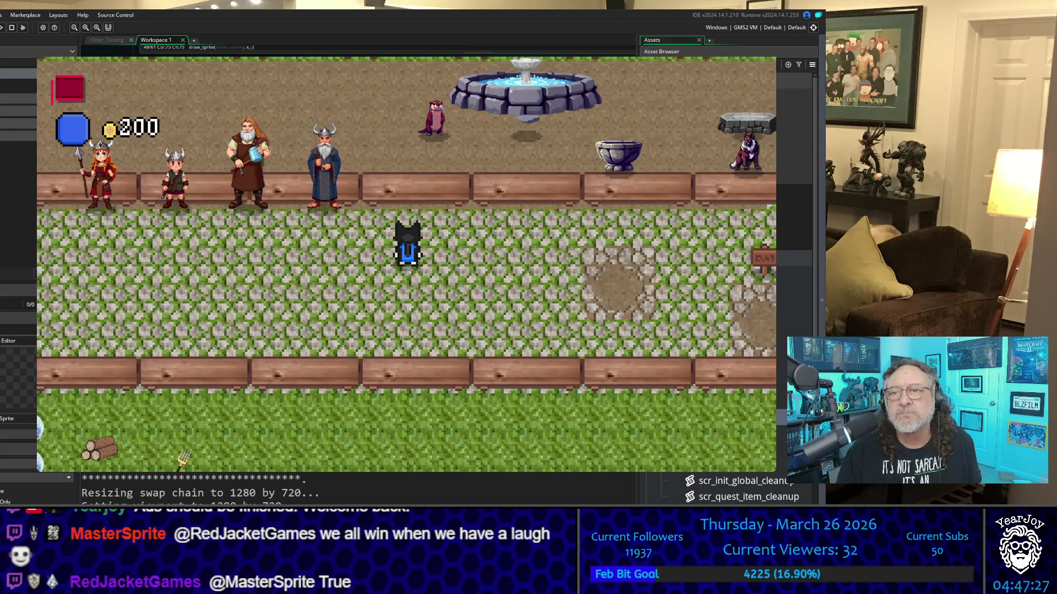
key(Escape)
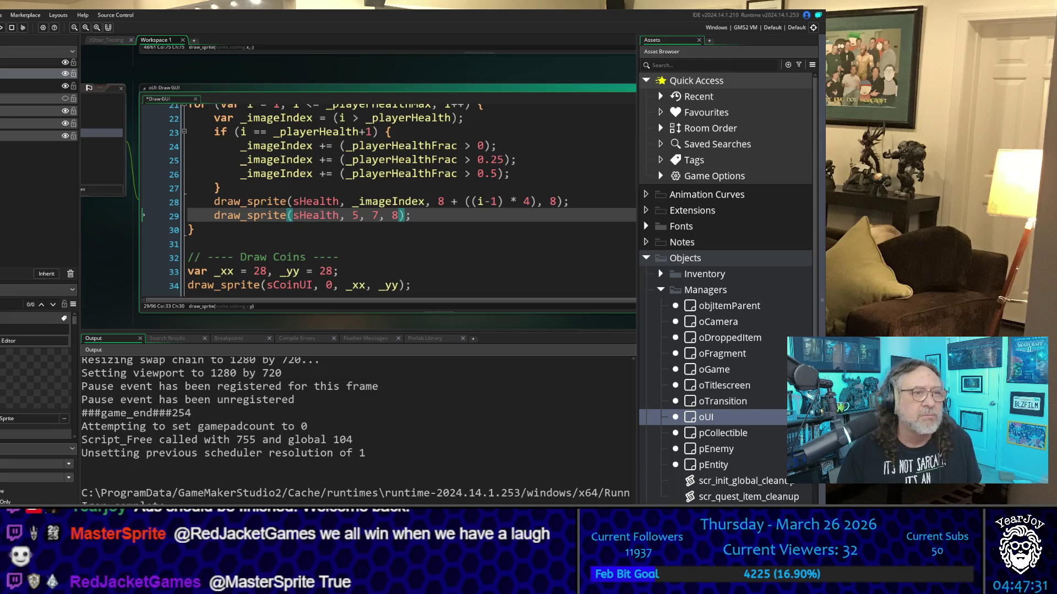
Rebuild and run with the extra health sprite at 7, 8, check the HUD, then close the game
click(442, 279)
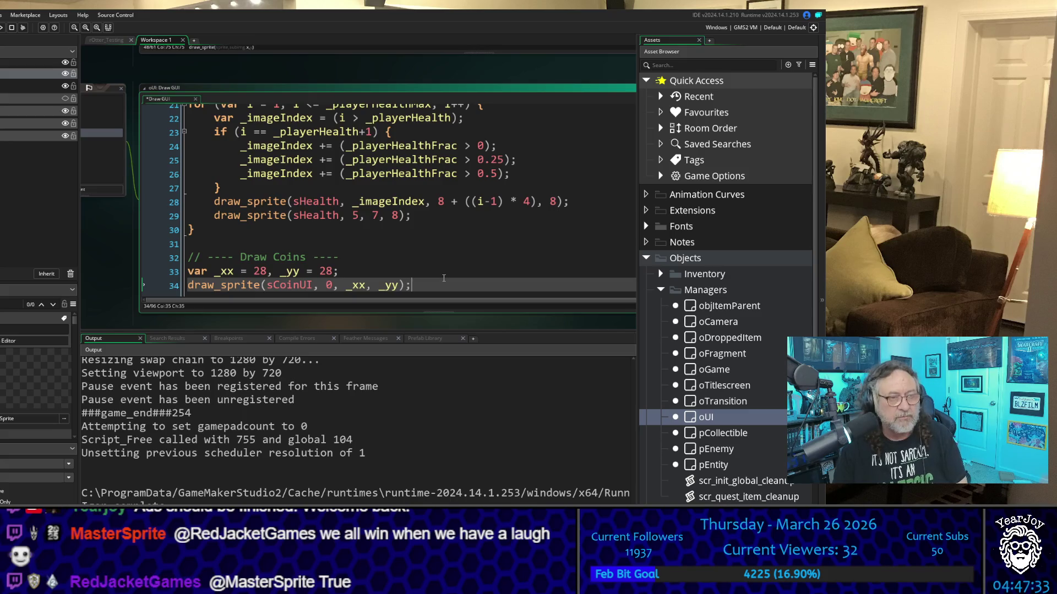
key(F5)
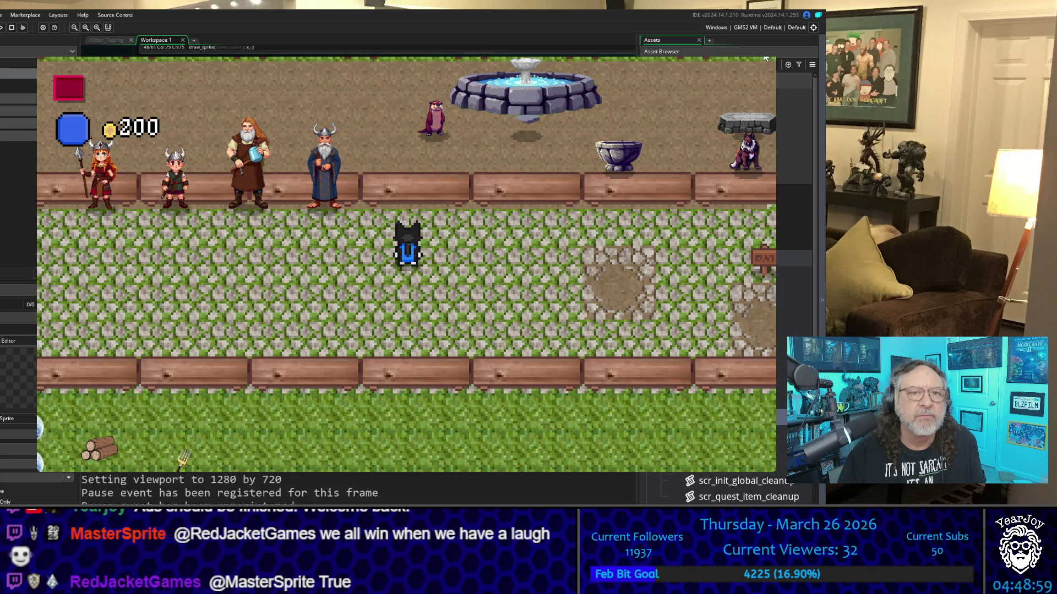
key(Escape)
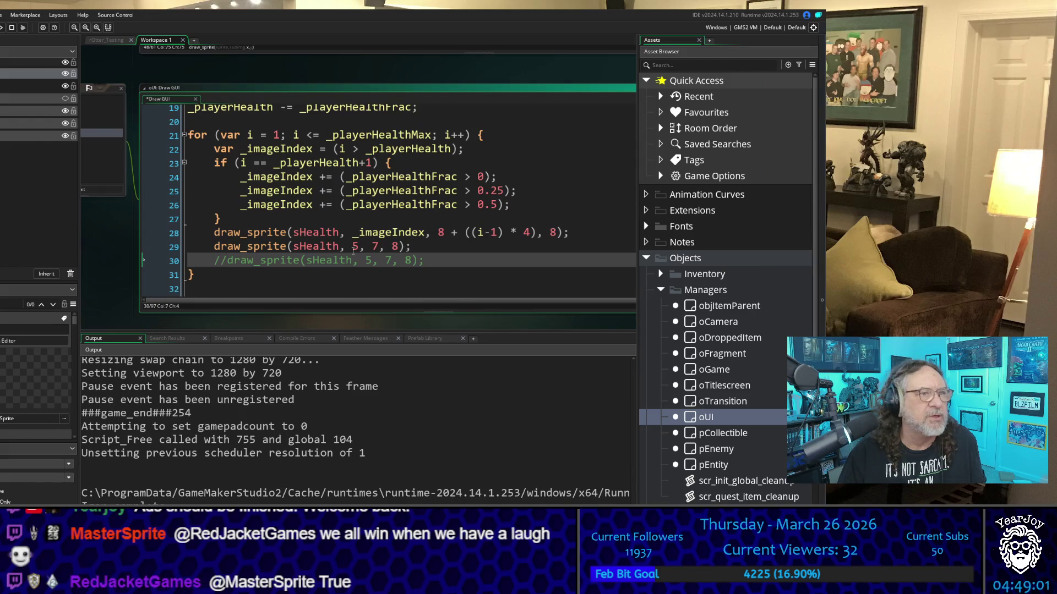
Open the sHealth sprite in the image editor and show its last frame, frame 6
scroll(127, 198, up, 3)
scroll(127, 198, down, 5)
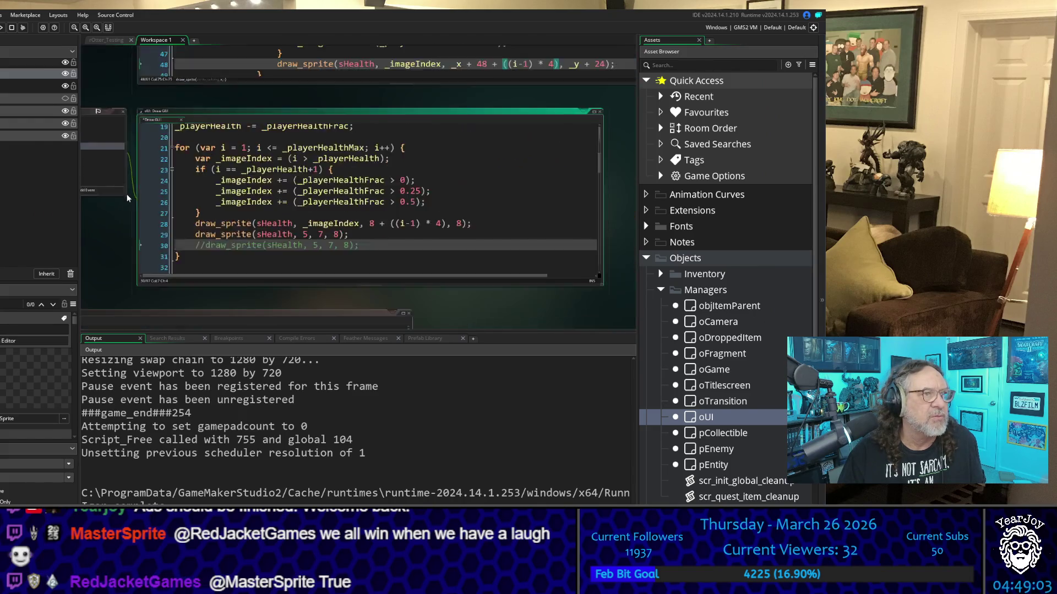
drag(477, 219, 454, 325)
mouse_move(267, 136)
mouse_down()
mouse_move(306, 206)
mouse_move(407, 293)
mouse_up()
scroll(298, 196, up, 5)
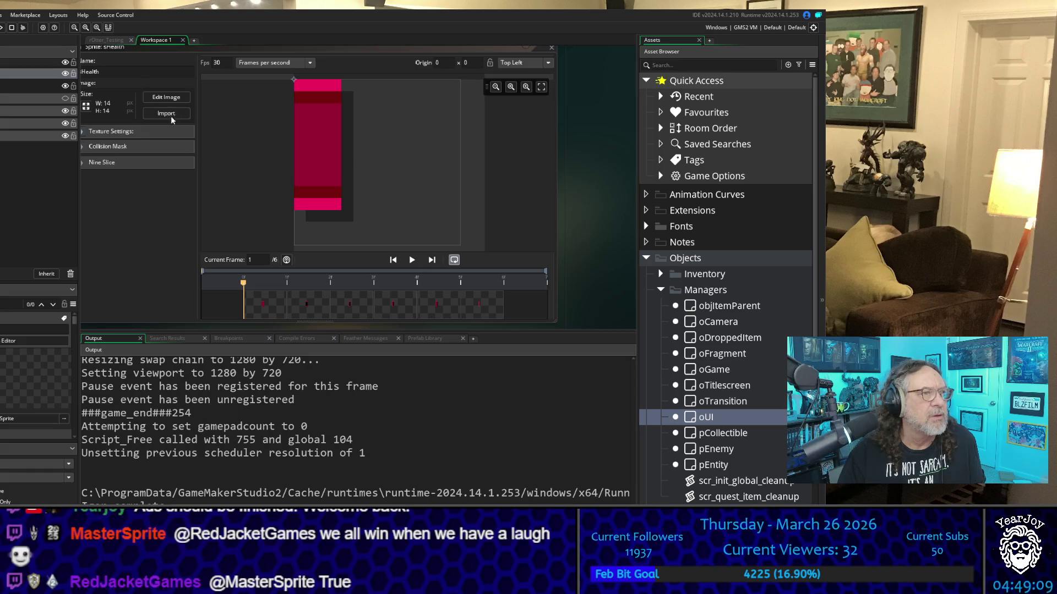
click(166, 97)
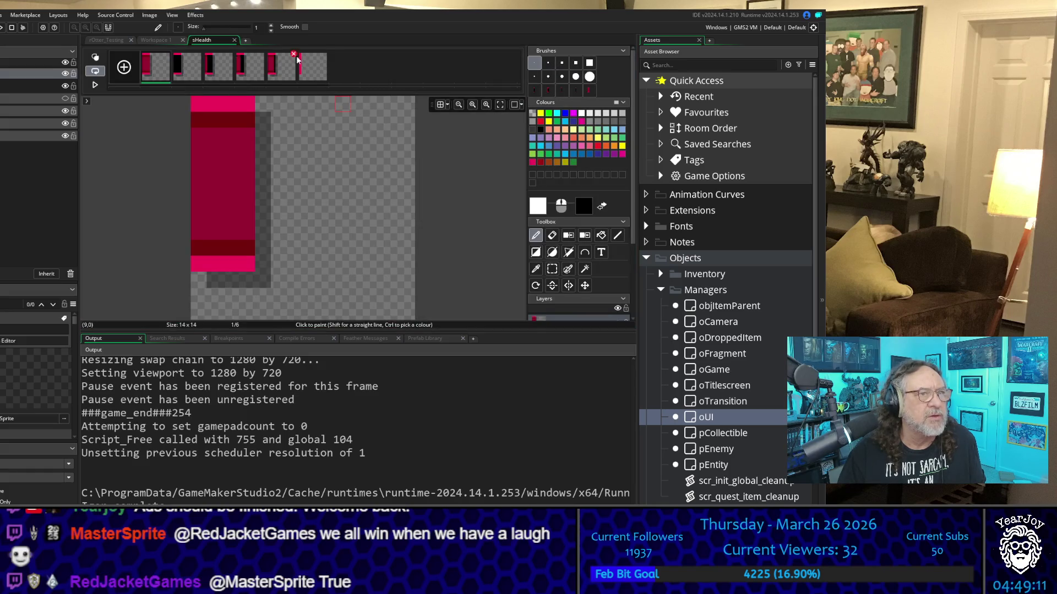
click(313, 66)
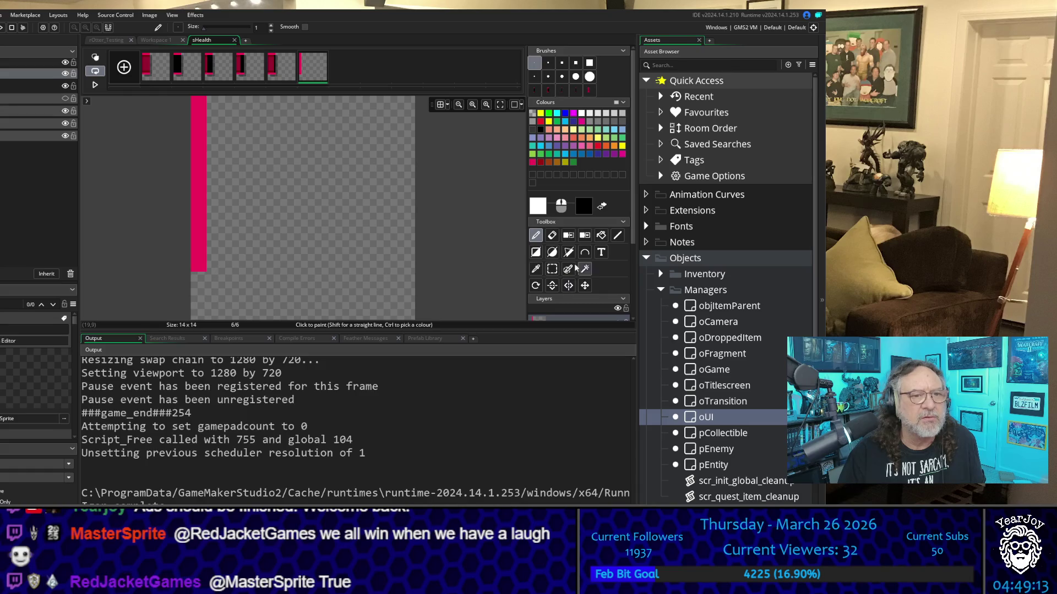
Sample the bar's pink and paint pink pixels at the bottom and top of frame 6
click(535, 269)
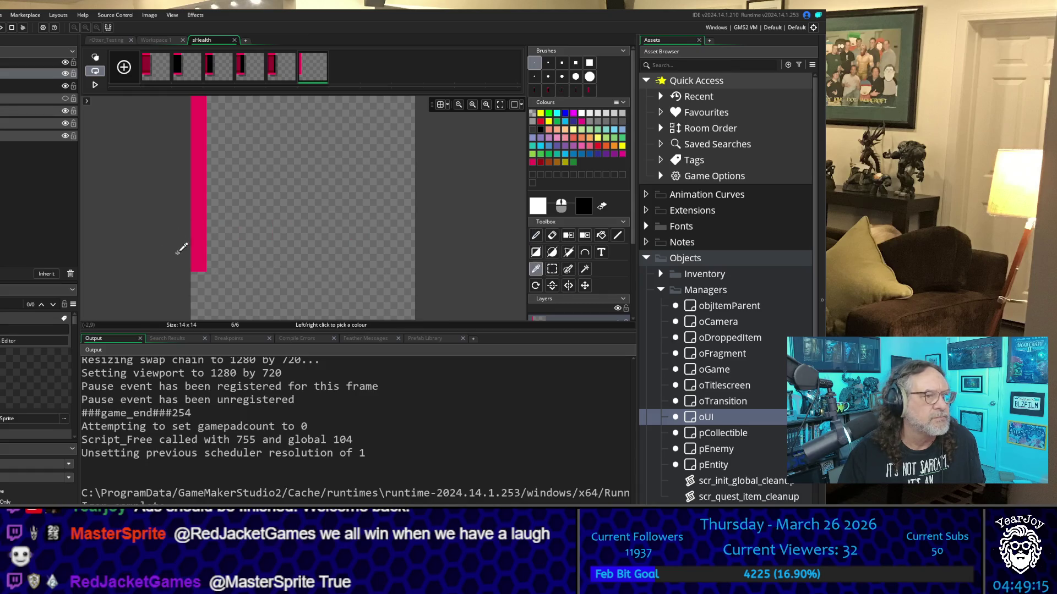
click(200, 258)
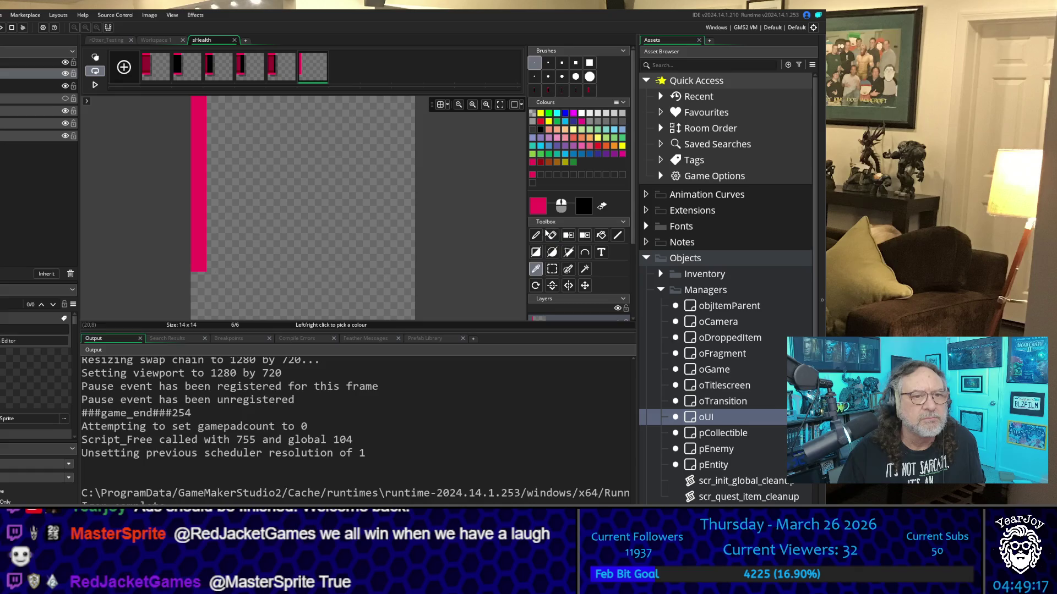
click(535, 236)
click(231, 264)
key(ctrl+z)
click(214, 263)
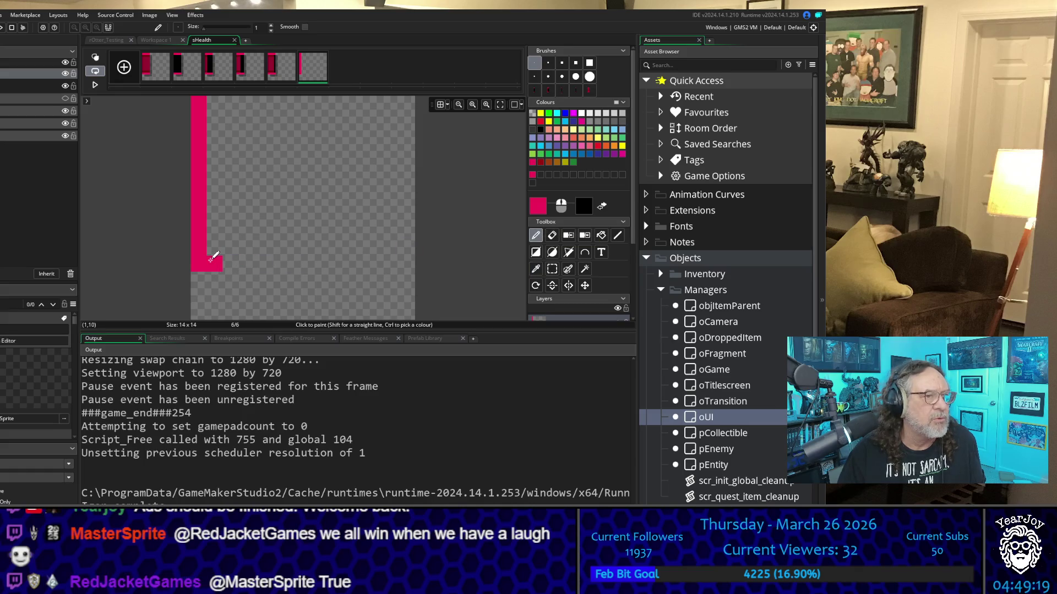
click(214, 104)
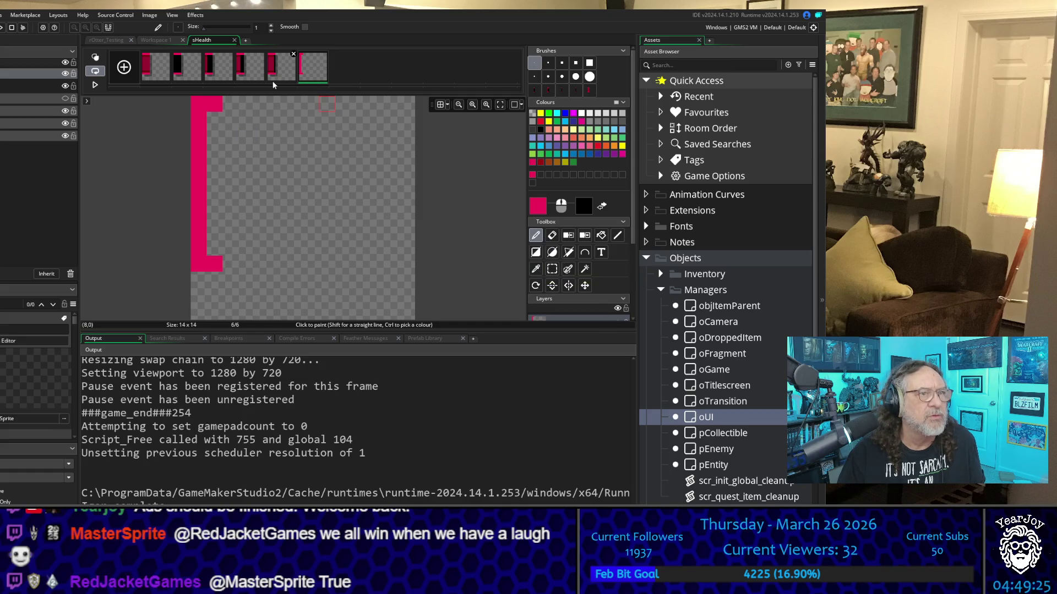
Sample dark crimson from frame 5 and paint a crimson column inside frame 6's pink bar
click(275, 64)
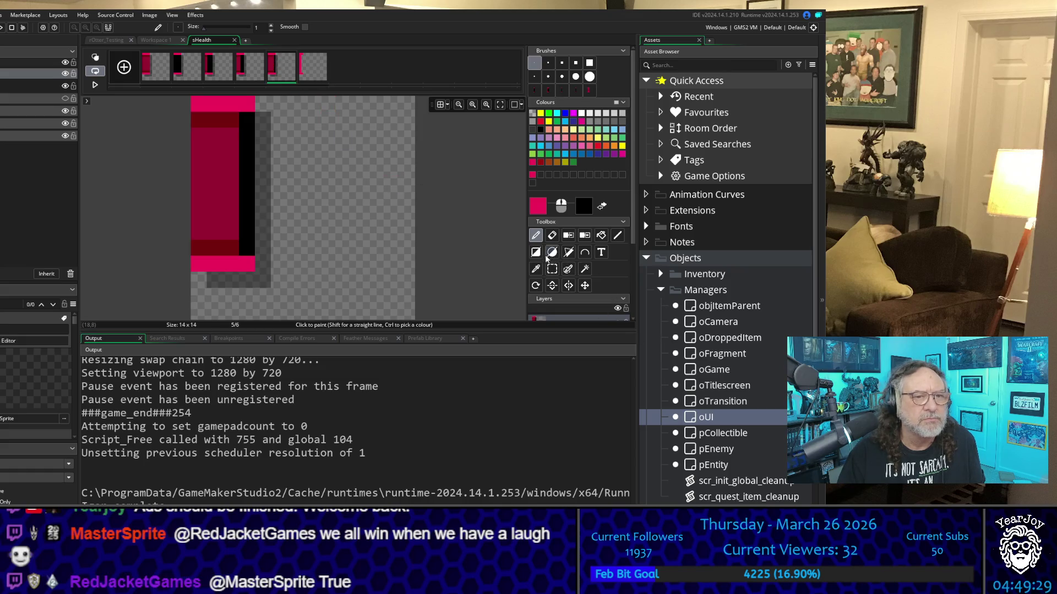
click(535, 270)
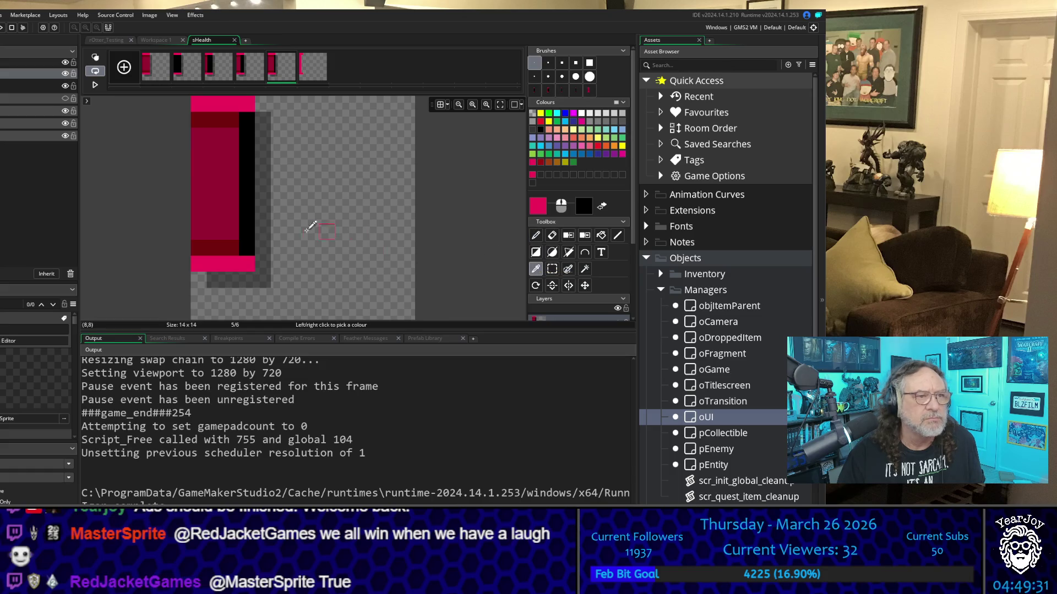
click(235, 215)
click(536, 236)
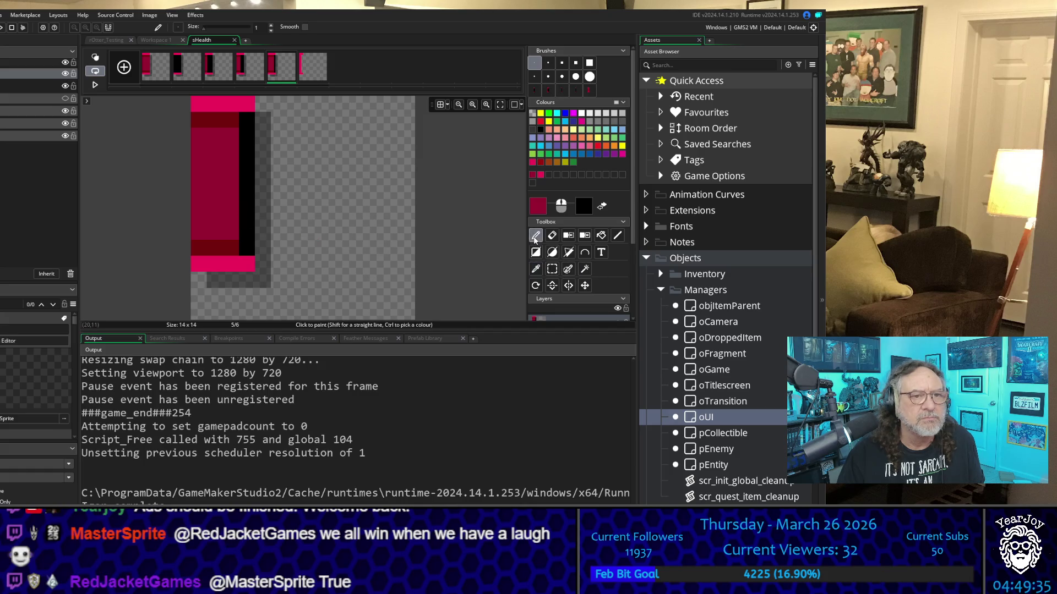
click(312, 69)
click(243, 151)
key(ctrl+z)
drag(215, 114, 216, 250)
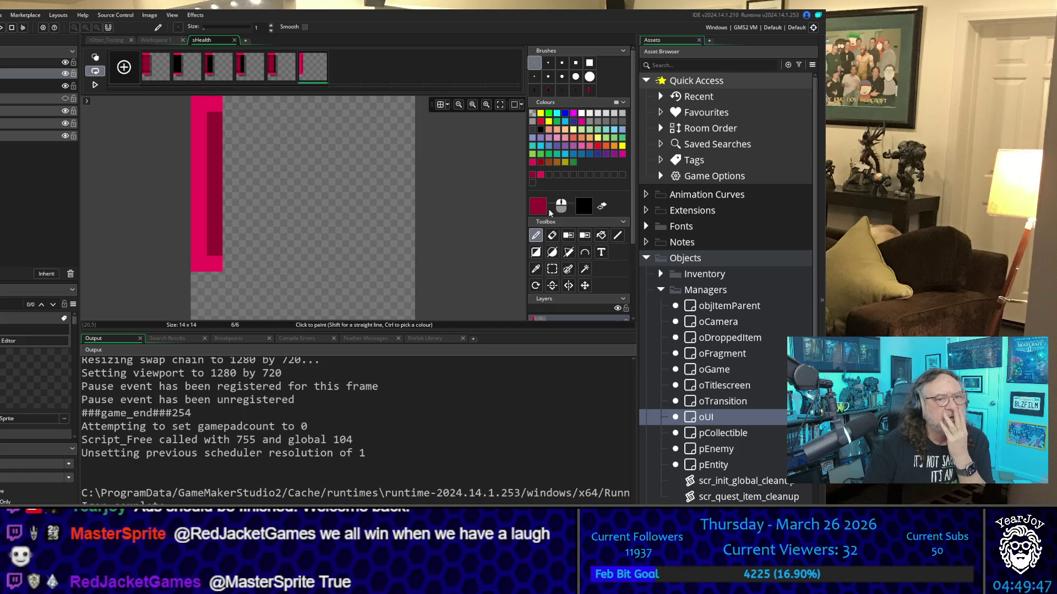
click(586, 208)
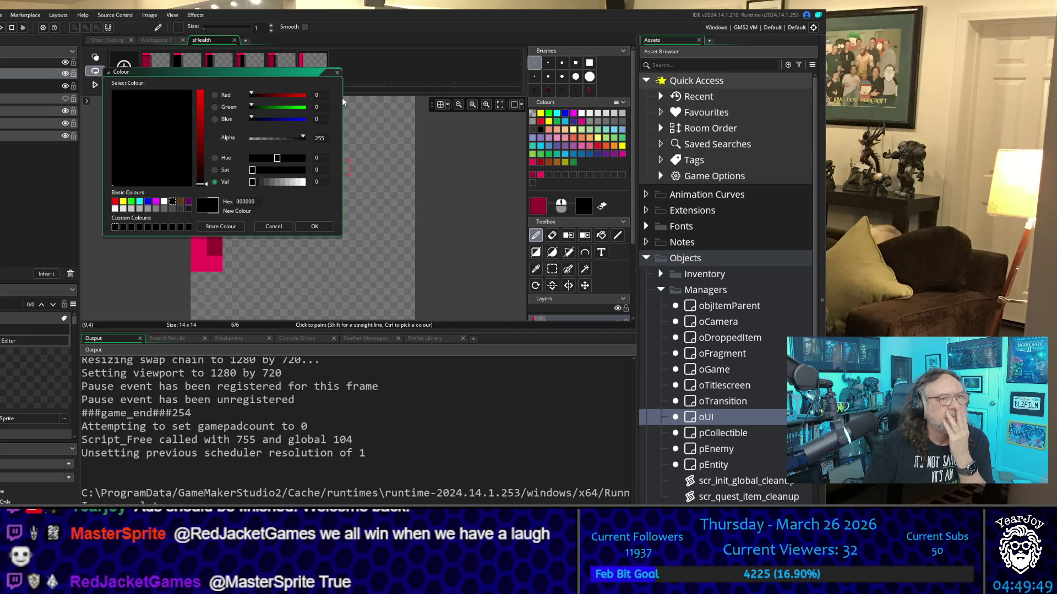
Set the colour to black and paint frame 6's inner column black
click(314, 227)
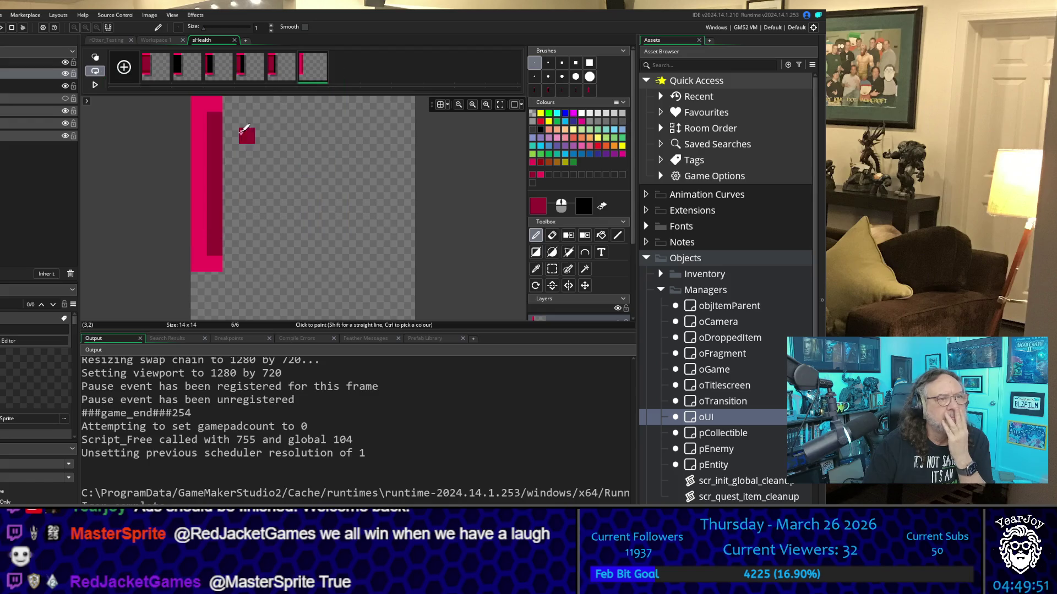
drag(220, 118, 217, 242)
click(215, 215)
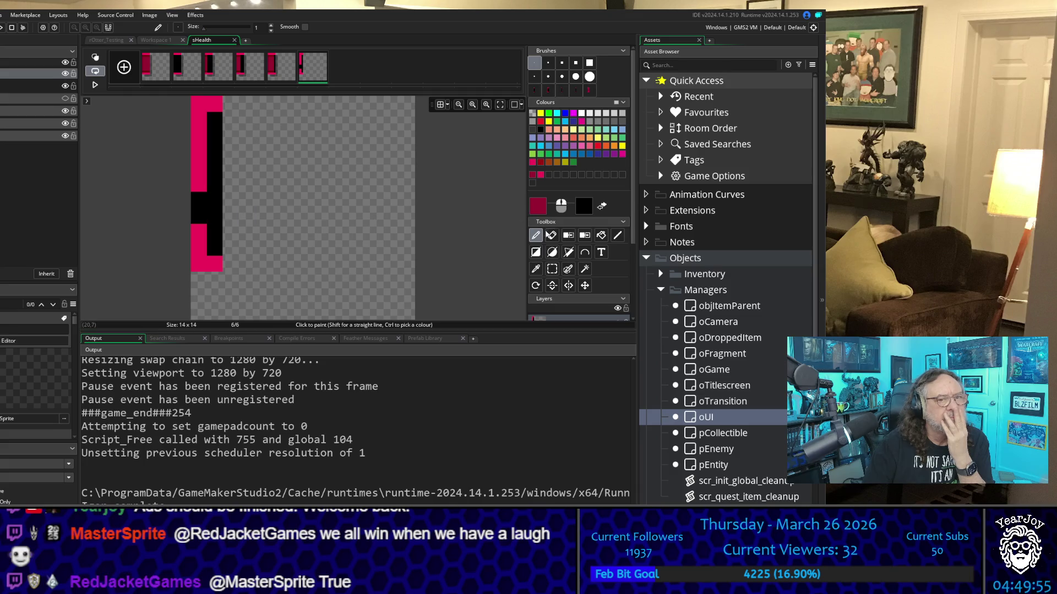
Repaint two left-column pixels pink, the top inner pixel crimson, and the pixel below it pink
click(536, 269)
click(215, 263)
click(536, 236)
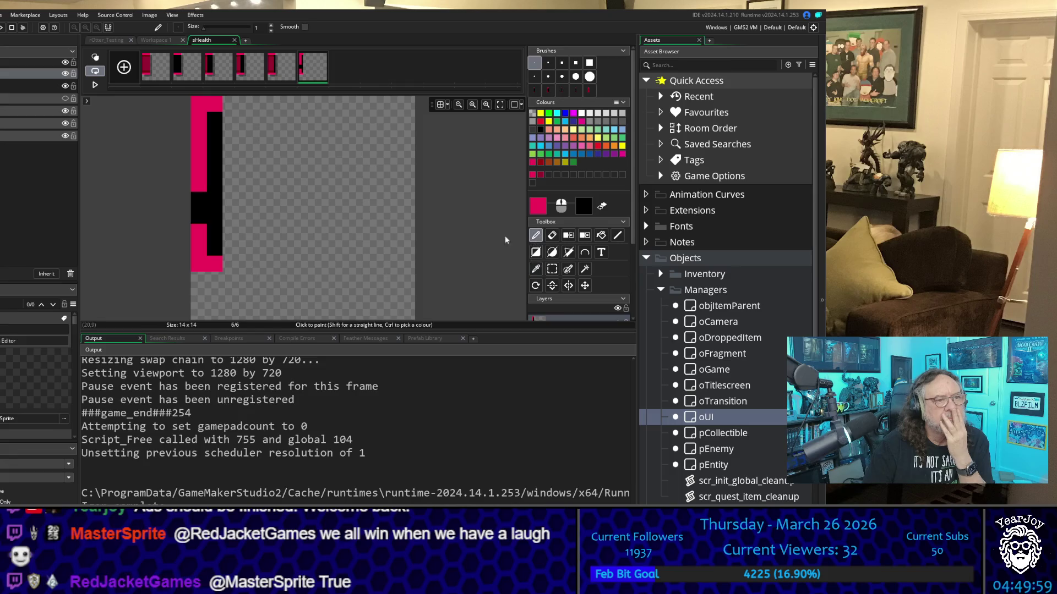
mouse_move(210, 204)
mouse_down()
mouse_move(200, 199)
mouse_move(200, 217)
mouse_up()
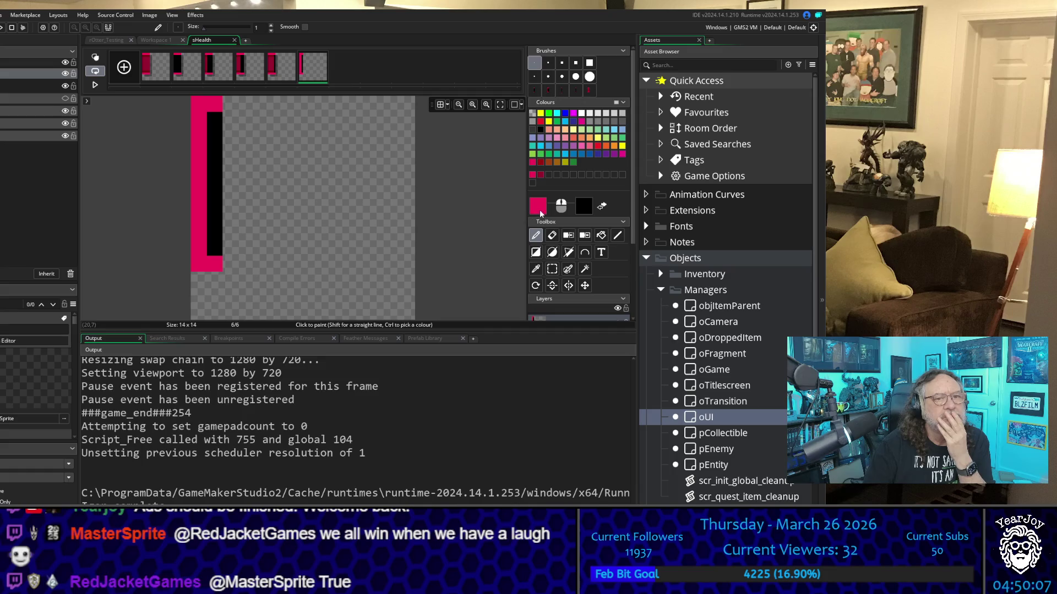
click(541, 174)
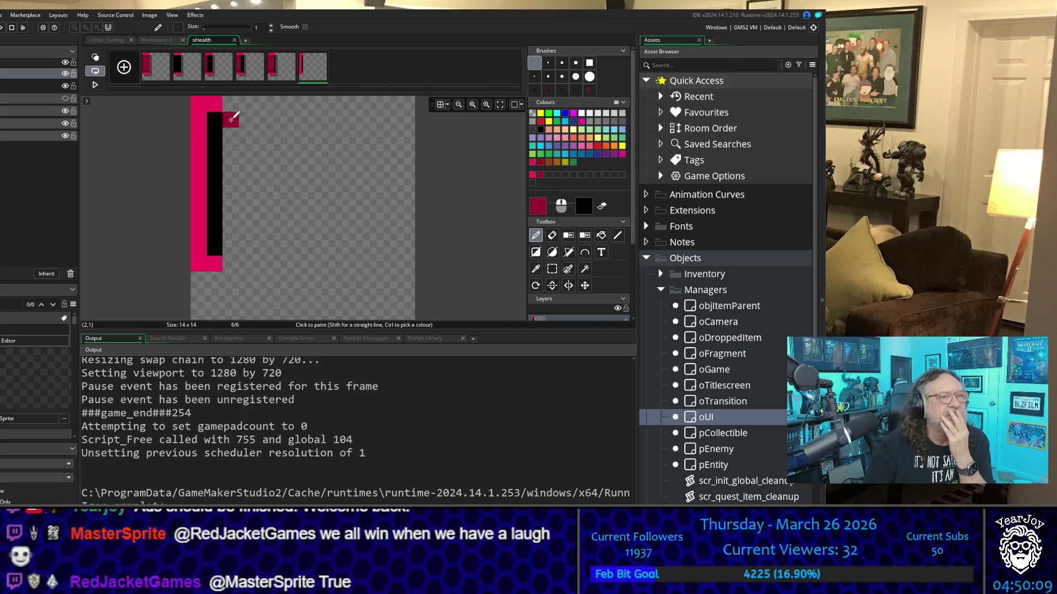
click(212, 124)
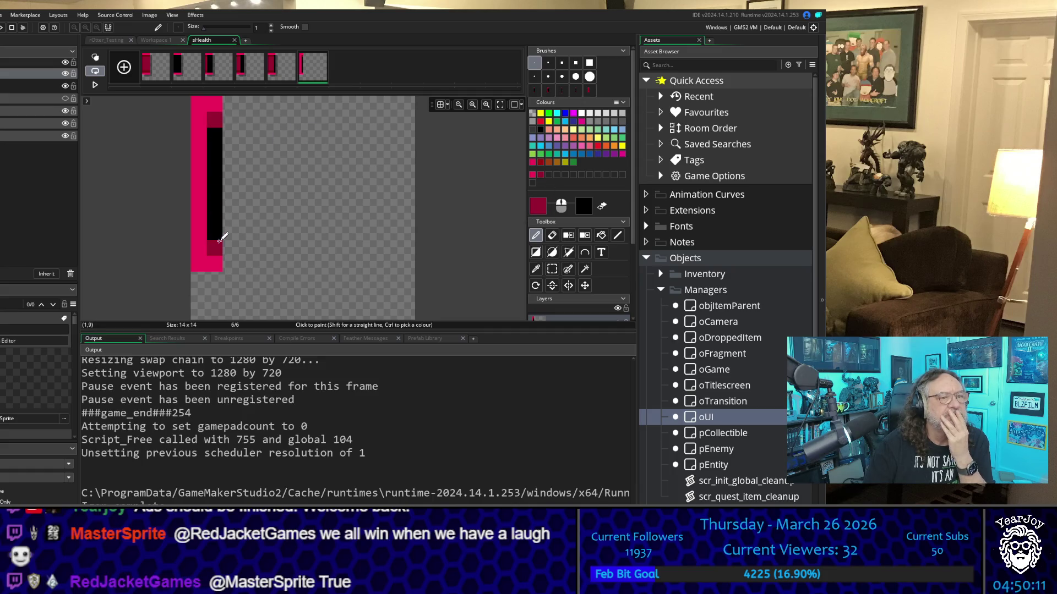
click(532, 175)
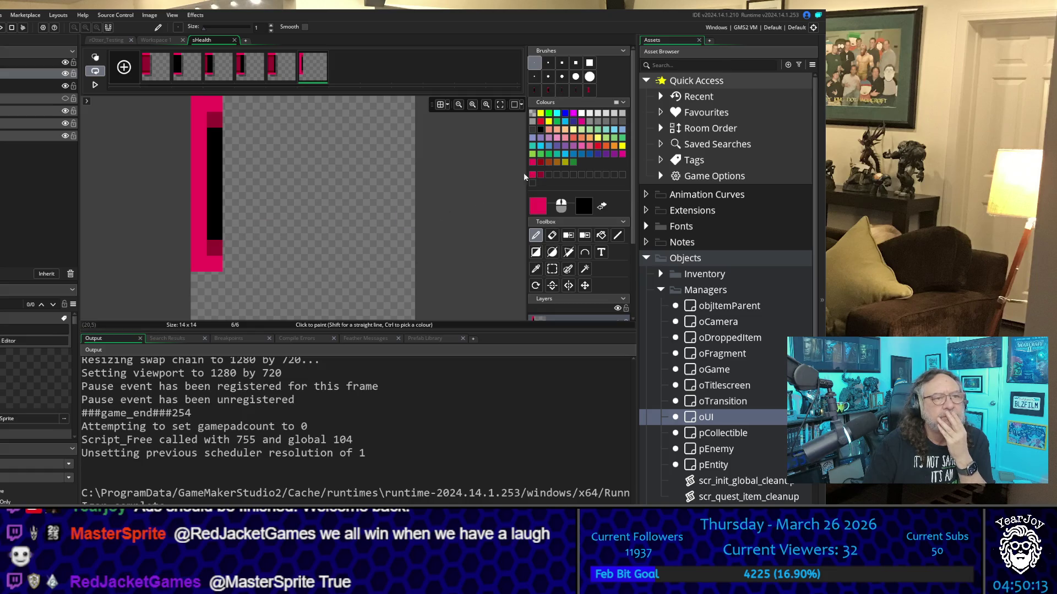
click(211, 140)
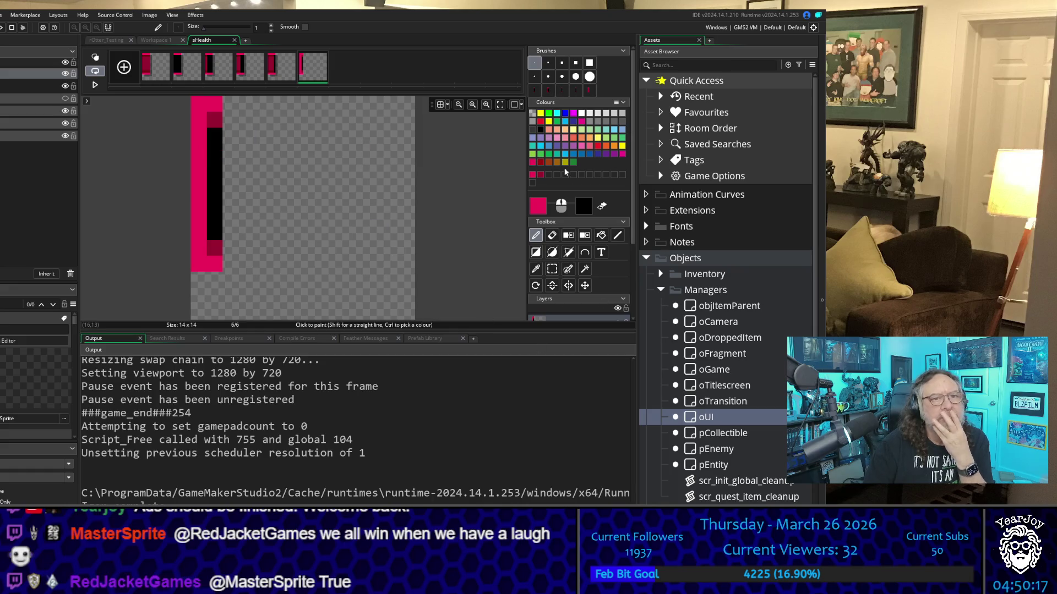
Sample dark red from frame 5 and repaint frame 6's black column dark red
click(272, 76)
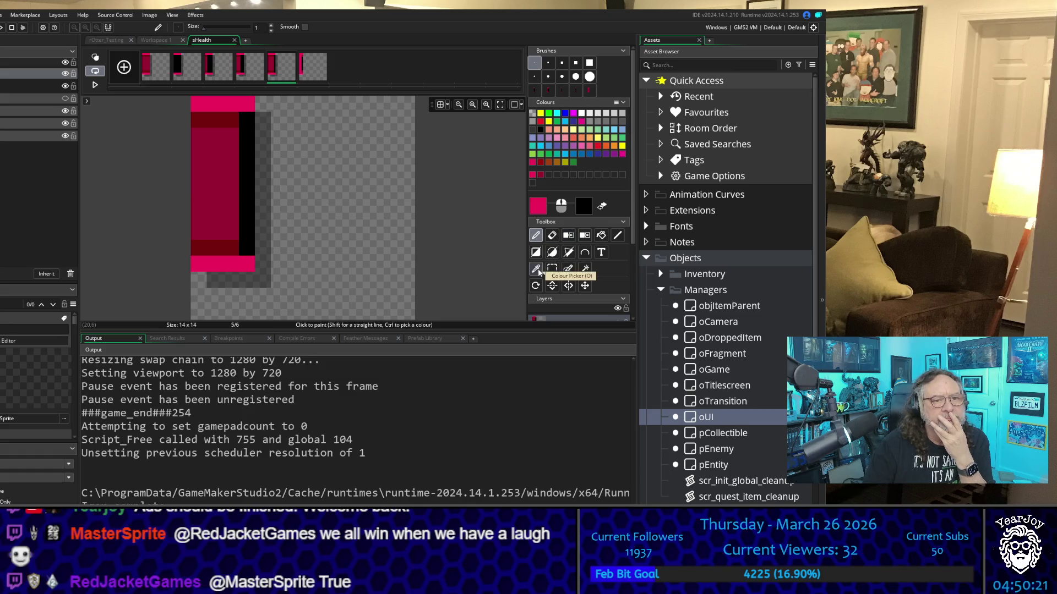
click(228, 195)
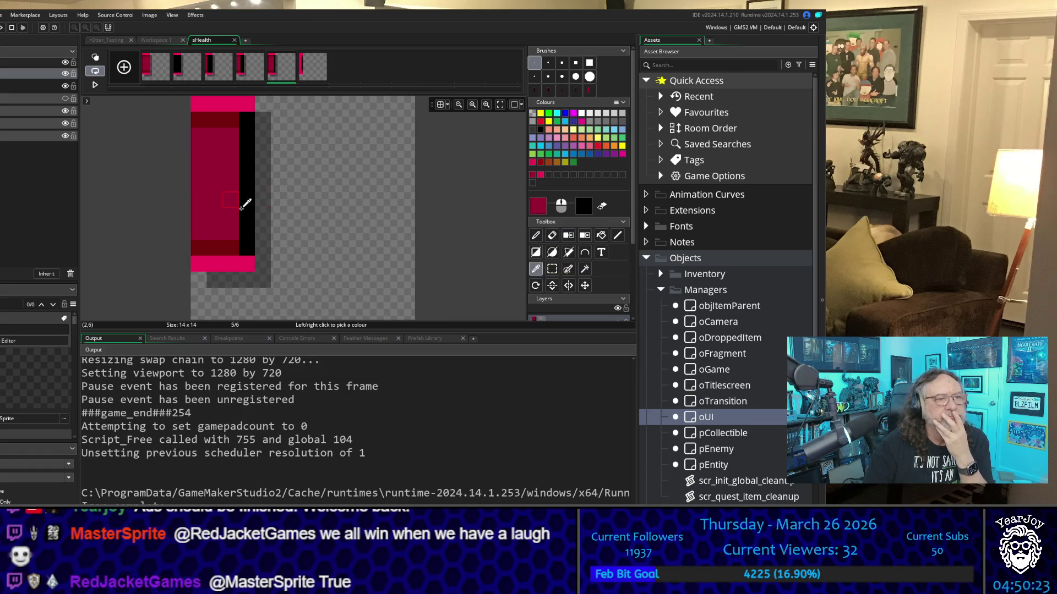
click(309, 77)
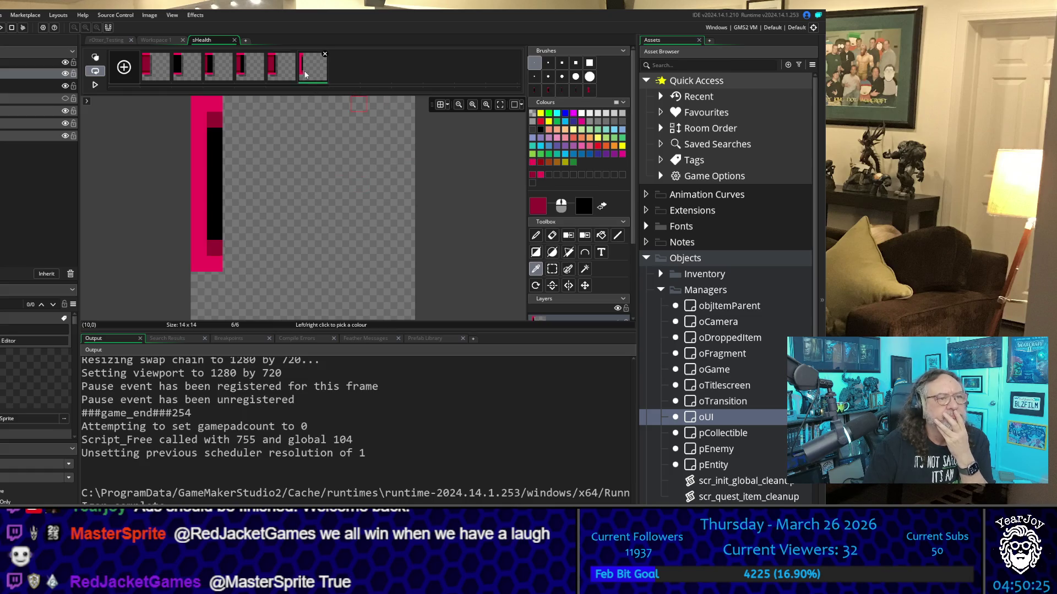
click(534, 235)
drag(218, 134, 218, 229)
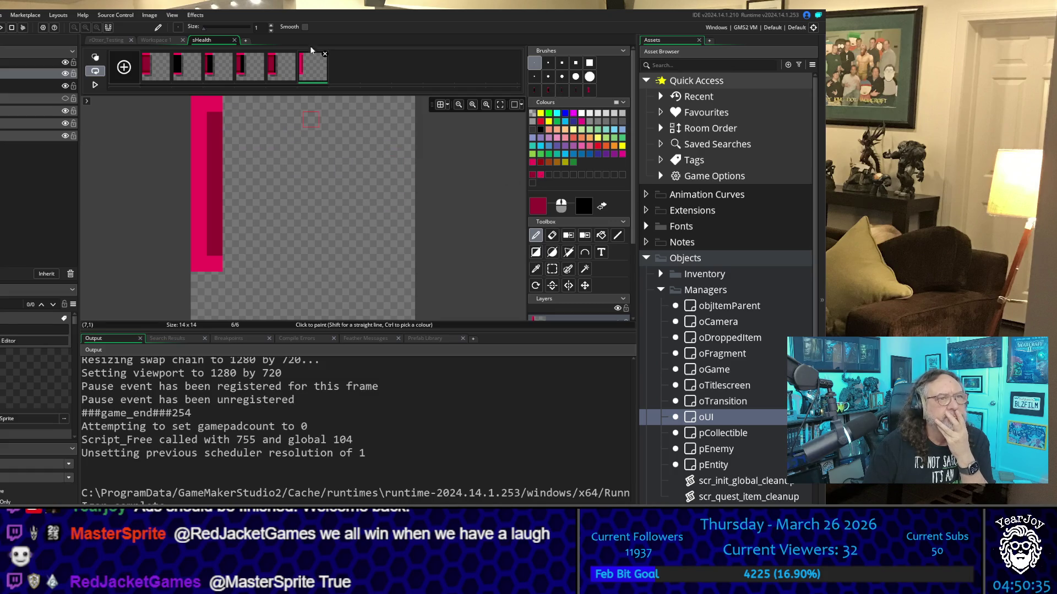
Darken the bar's top and bottom pixels with frame 5's dark red, then close the image editor
click(281, 70)
click(534, 269)
click(231, 117)
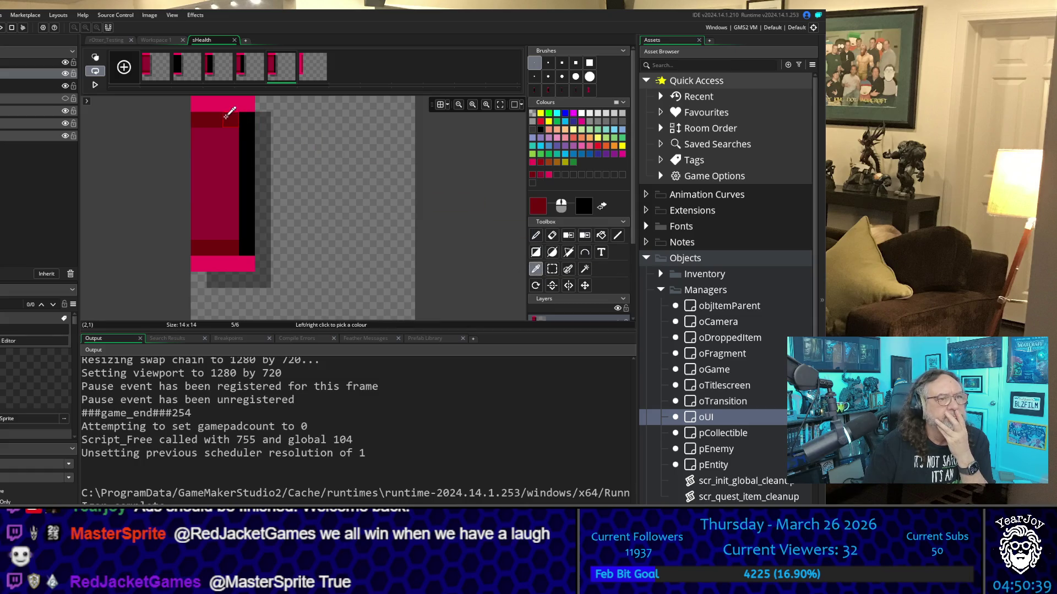
click(304, 73)
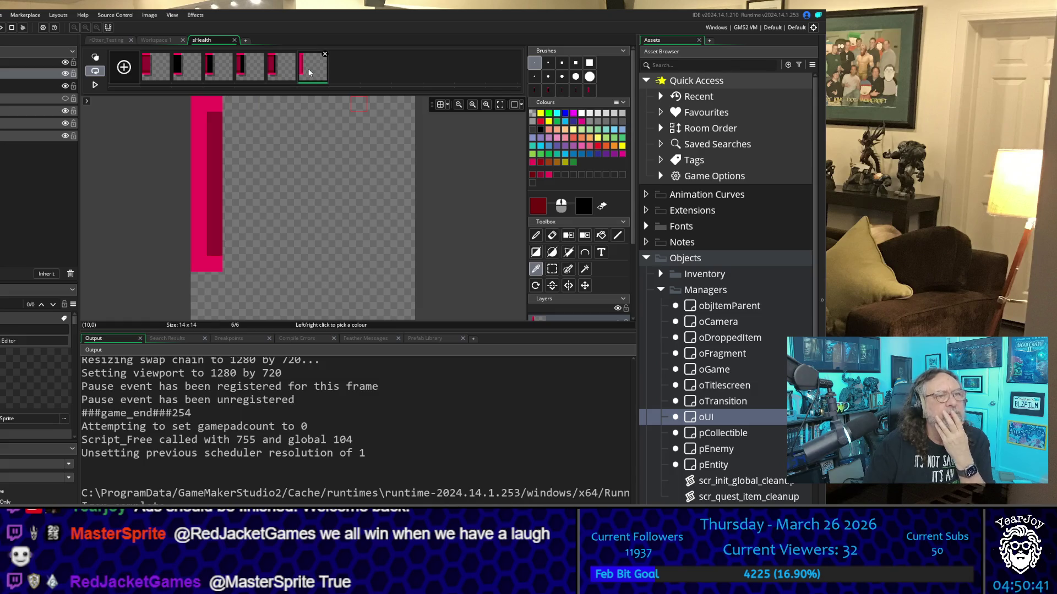
click(535, 234)
click(205, 114)
click(214, 120)
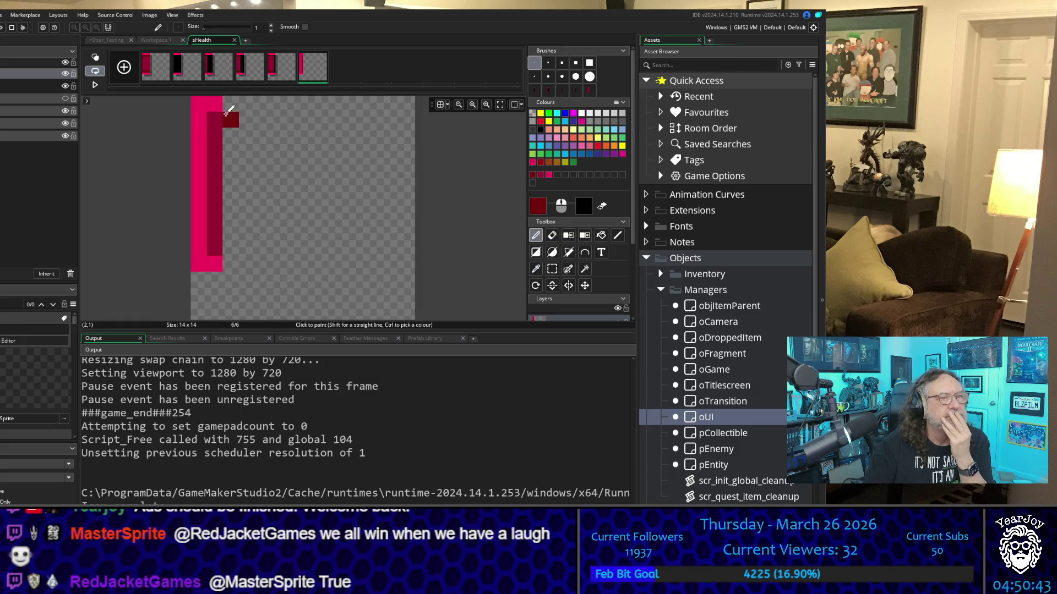
click(218, 246)
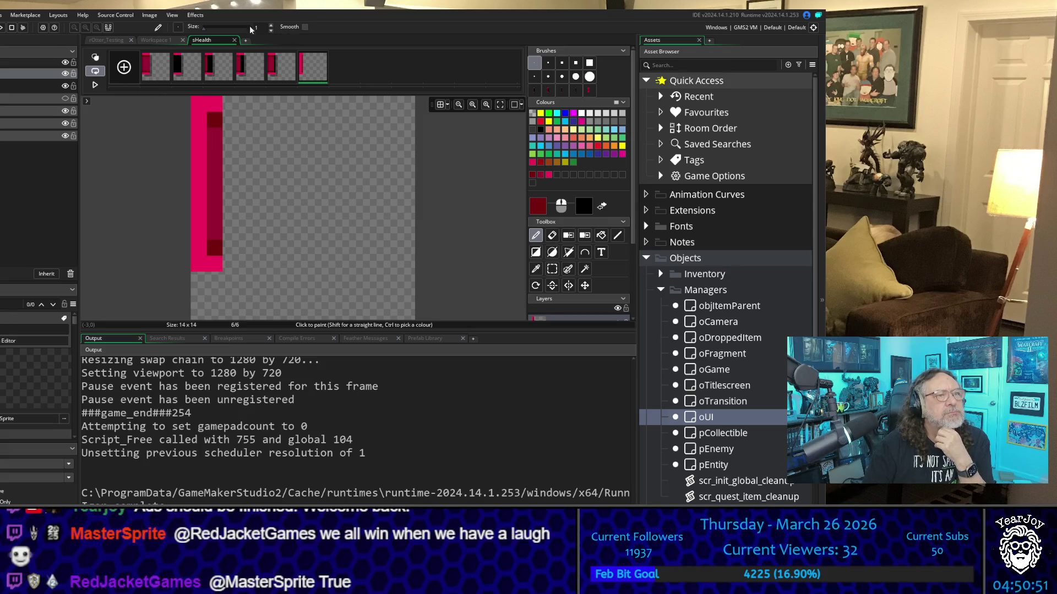
click(235, 40)
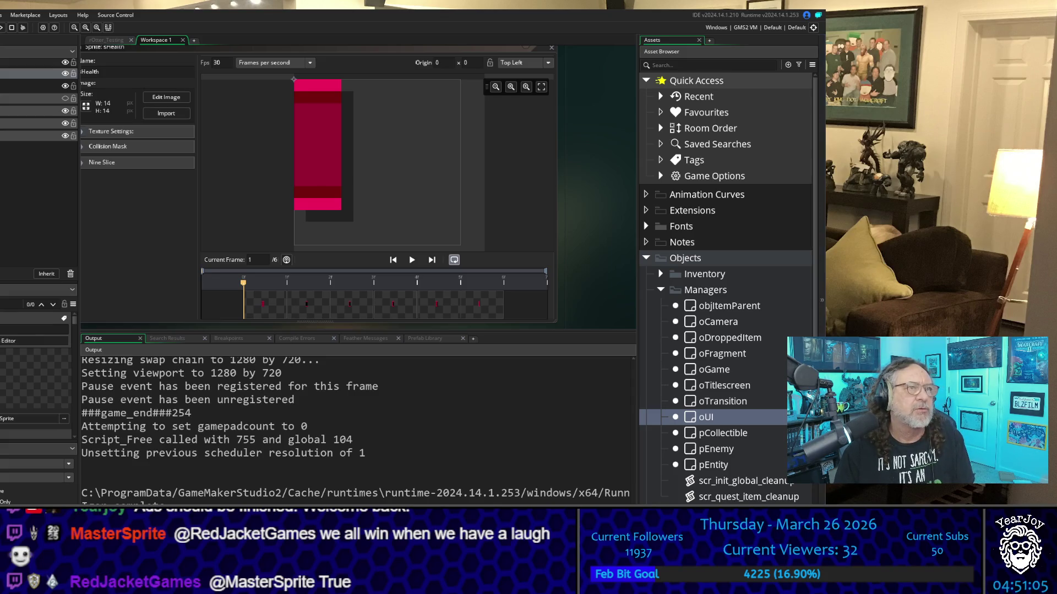
key(F5)
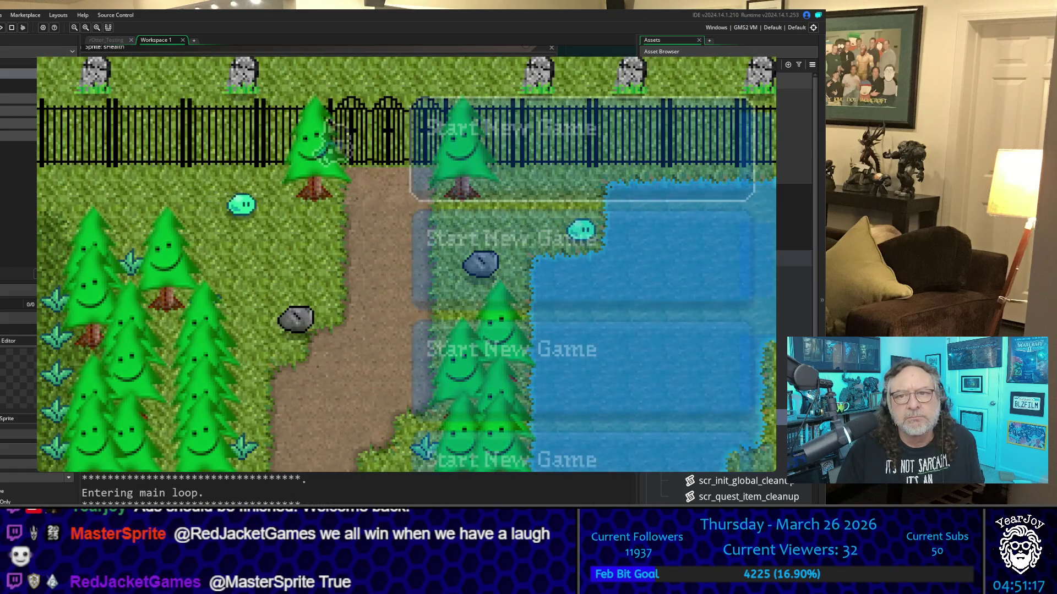
key(Return)
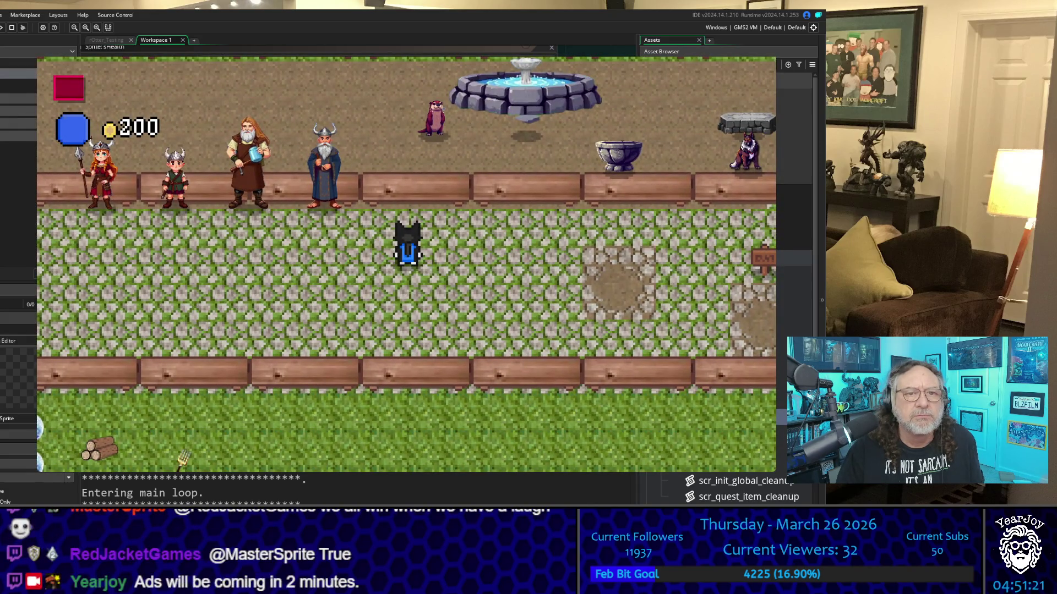
key(Down)
key(Right)
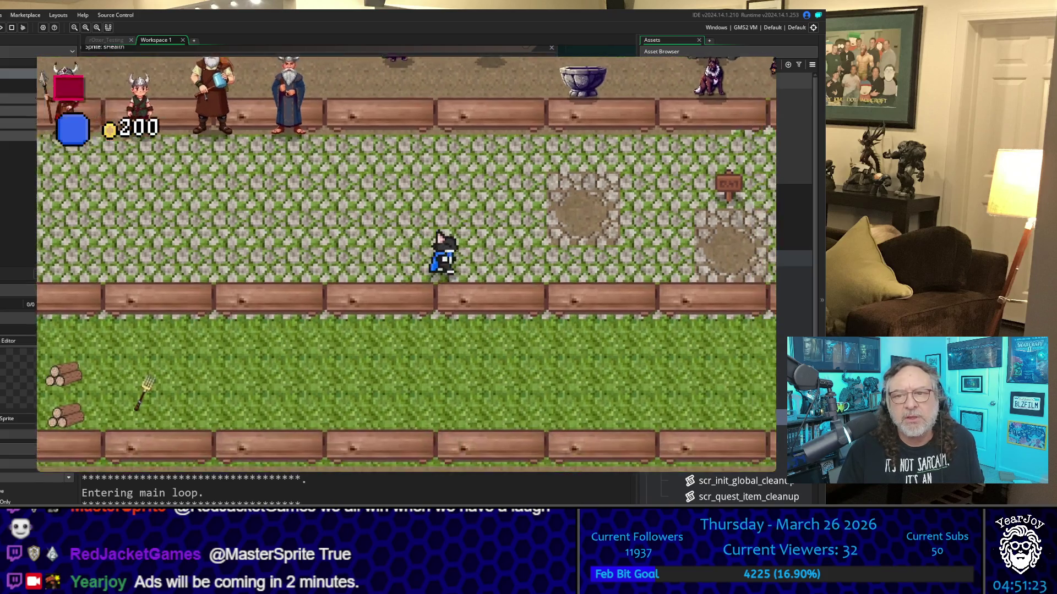
key(Left)
key(Up)
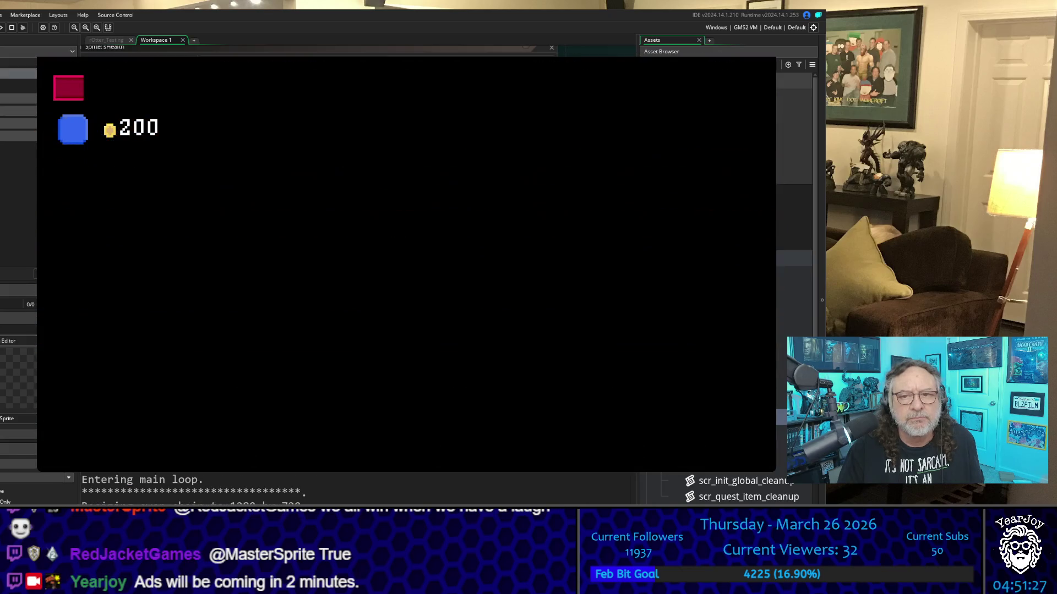
key(Right)
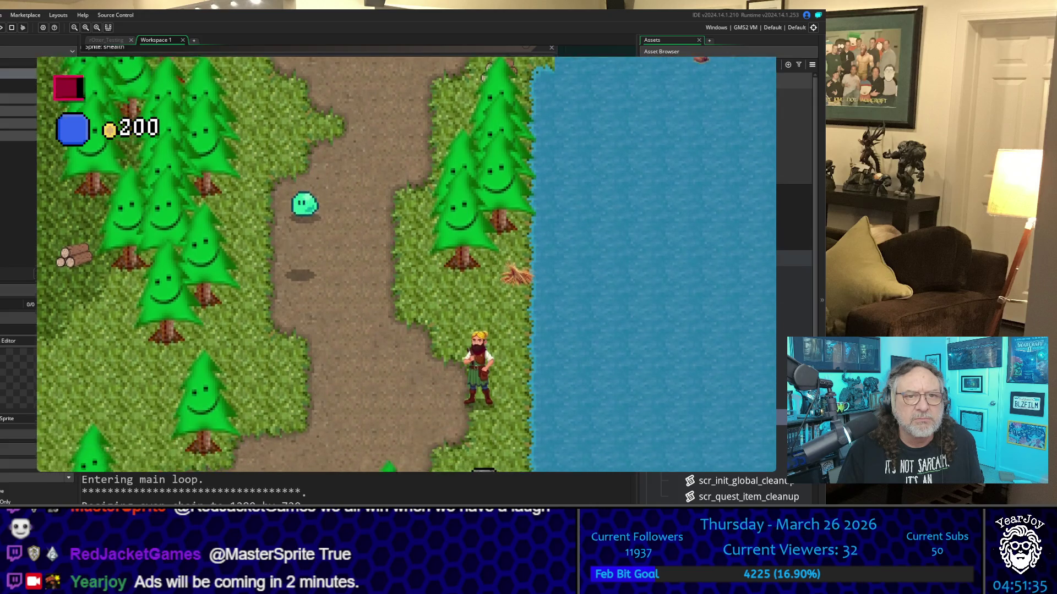
key(Down)
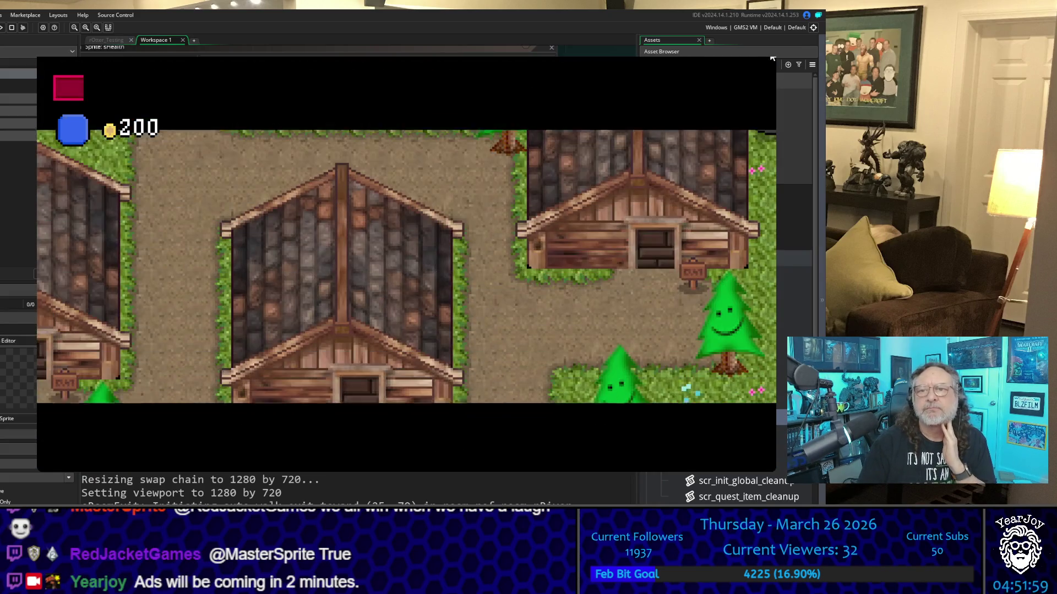
click(772, 57)
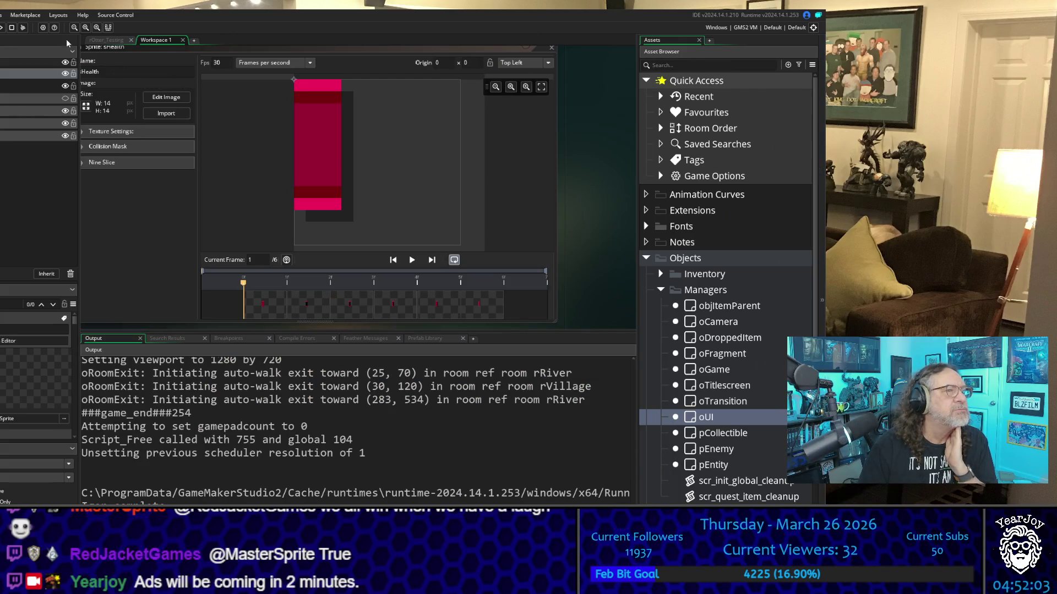
Quit GameMaker Studio 2 with Alt+F4 and confirm the exit prompt
key(alt+F4)
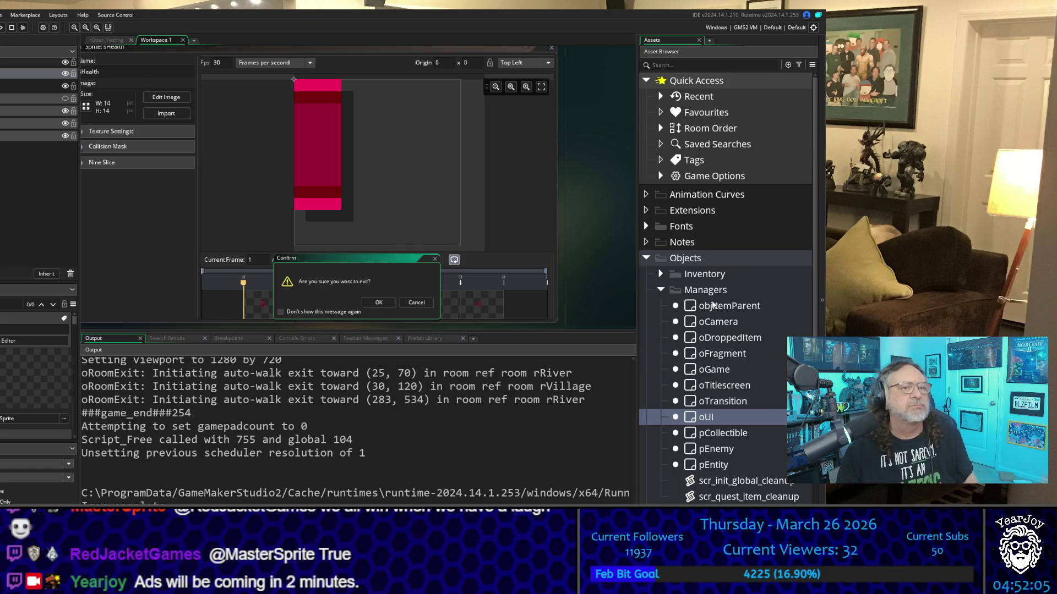
click(376, 302)
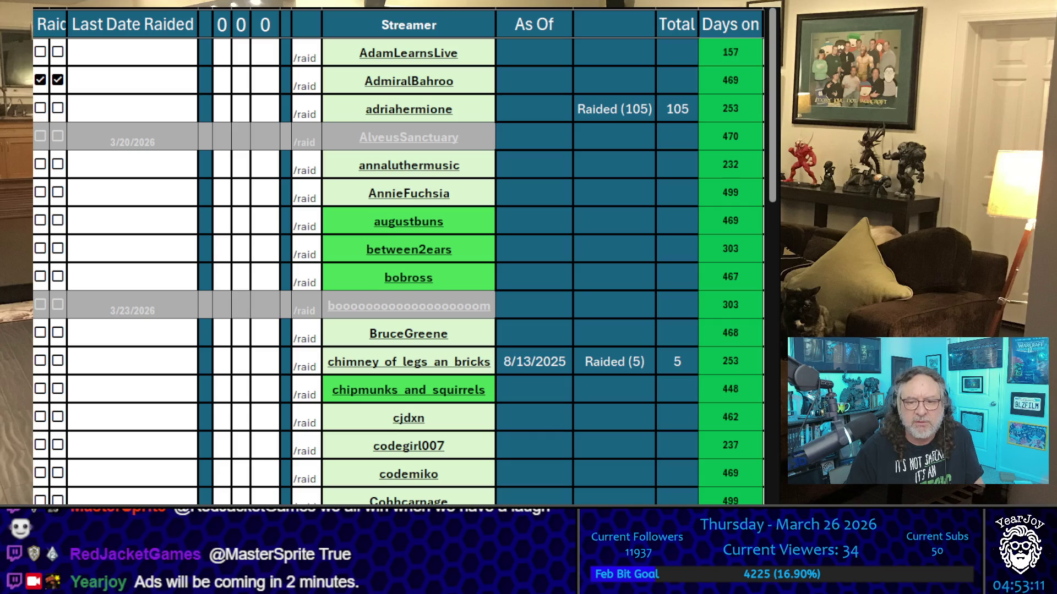
click(132, 220)
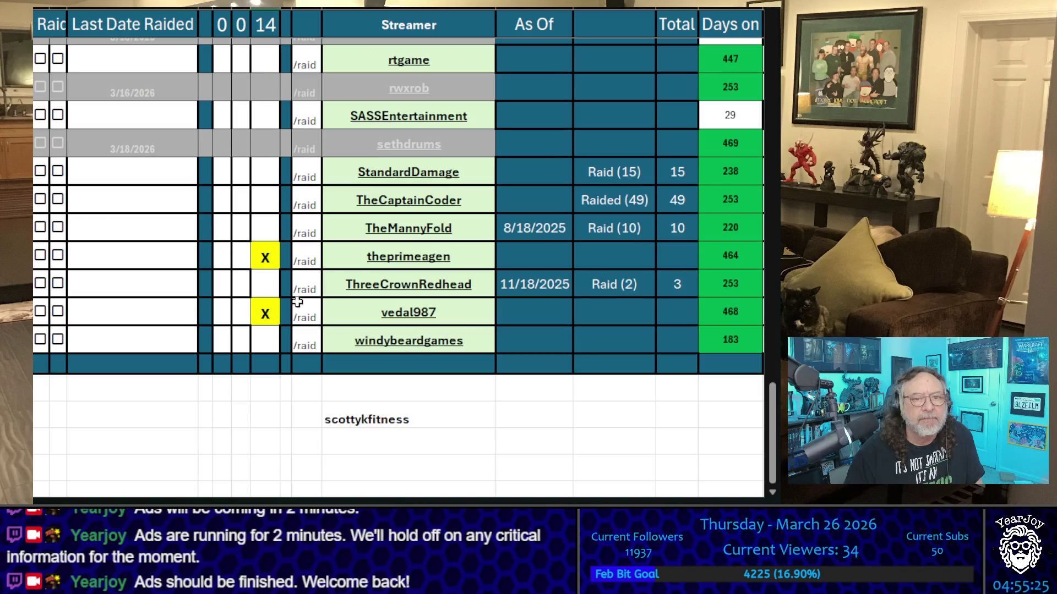
click(276, 283)
text(X)
click(266, 210)
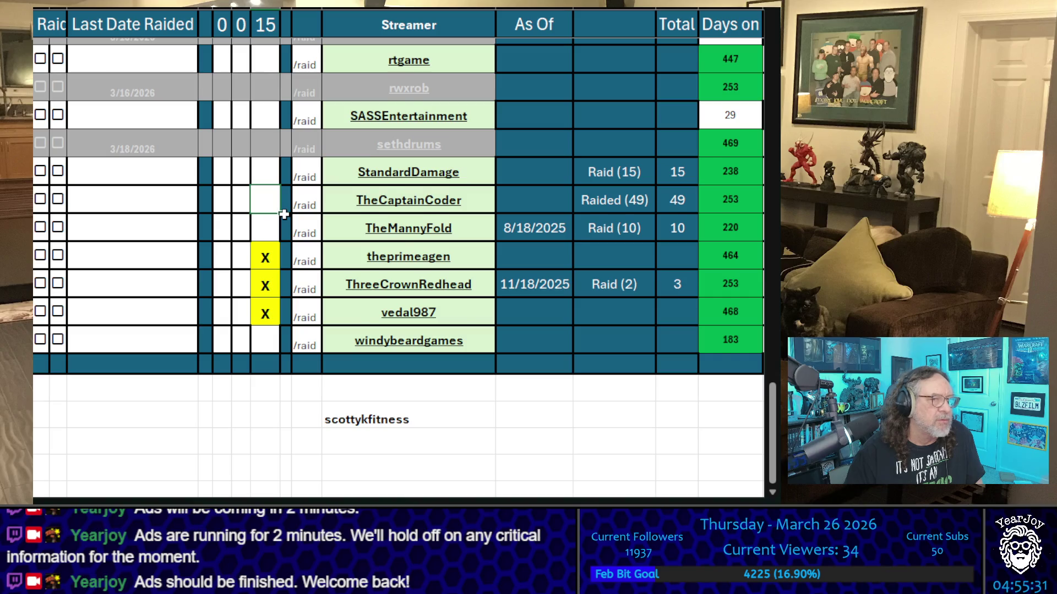
scroll(280, 215, up, 2)
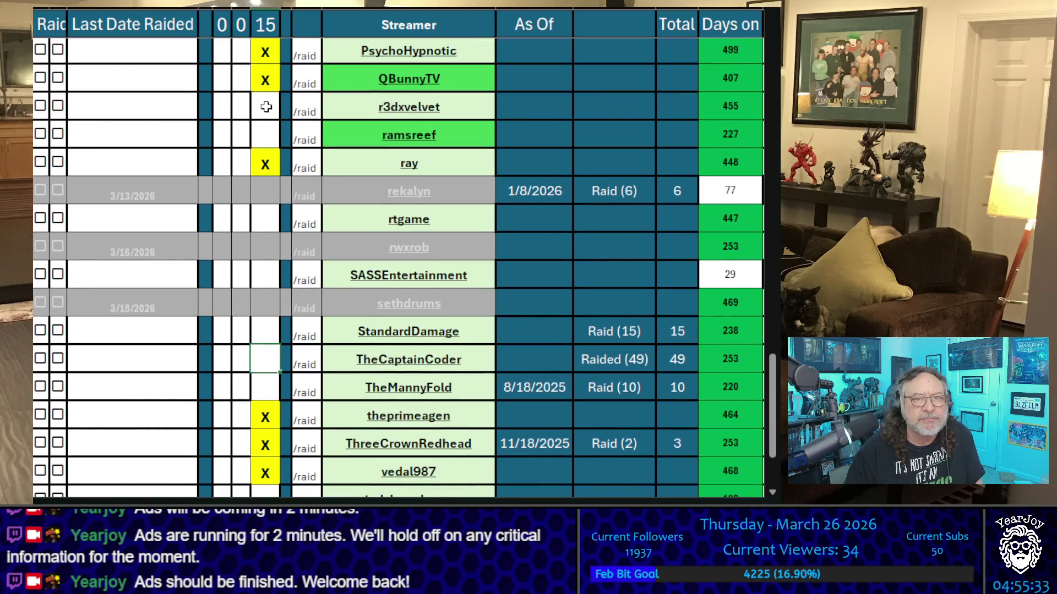
click(261, 127)
click(236, 193)
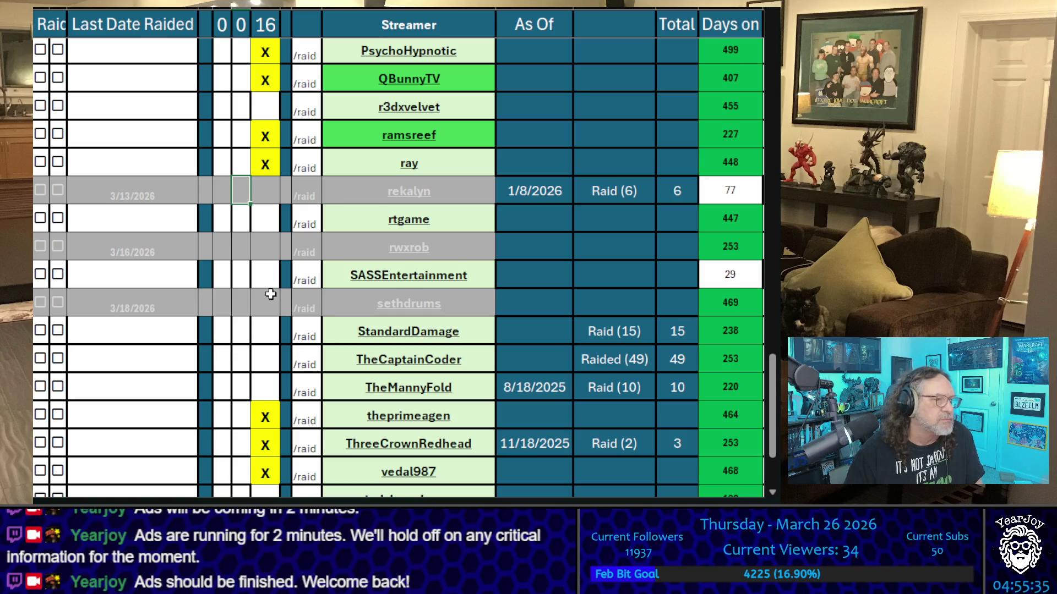
scroll(222, 310, up, 15)
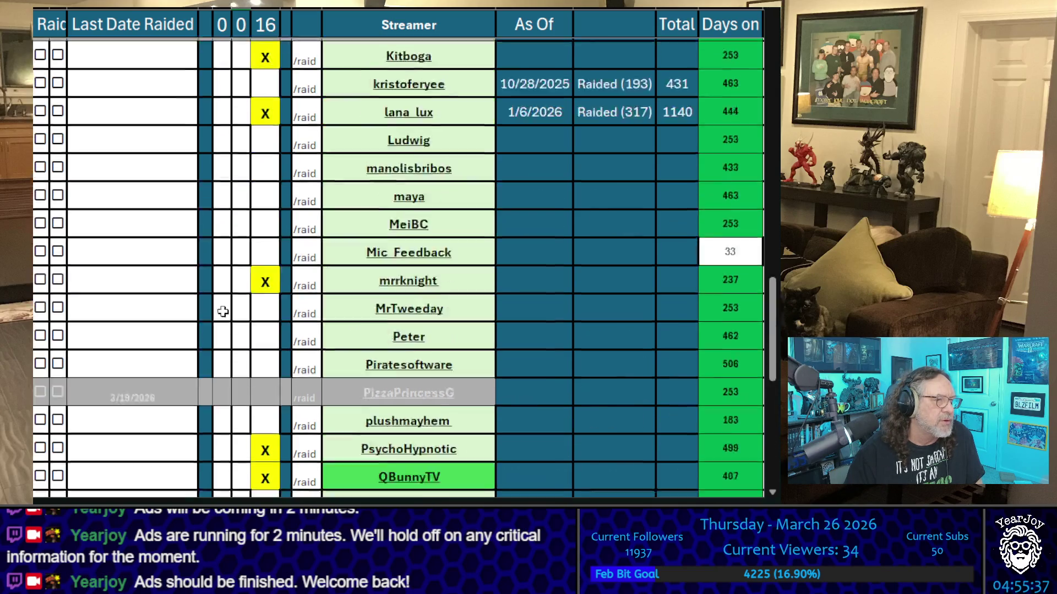
click(270, 254)
text(x)
key(Return)
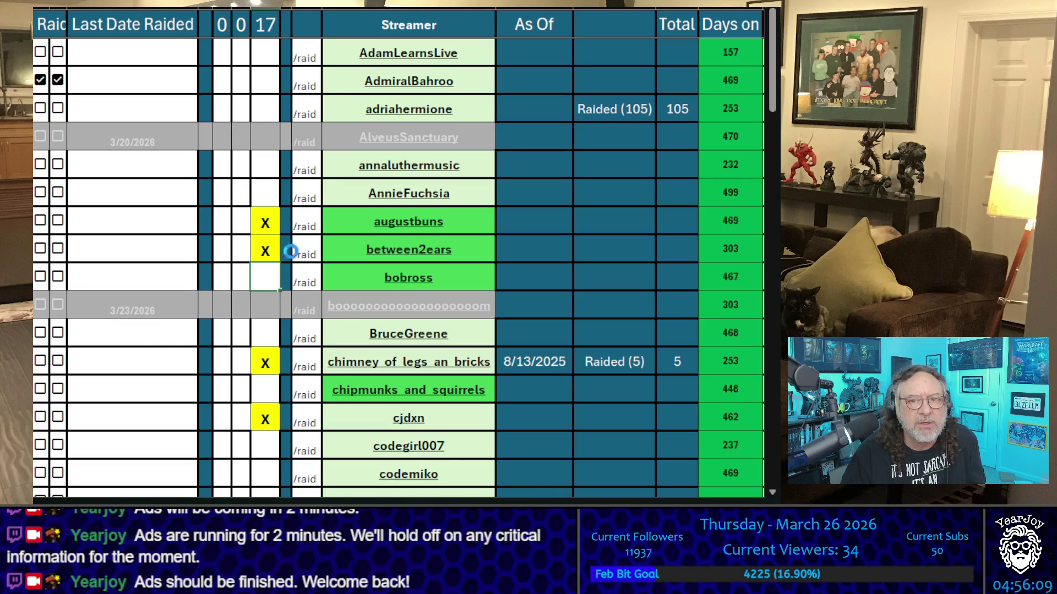
Select the whole raid table grid with Shift+Left and Shift+Down for sorting on the X column
scroll(289, 251, down, 2)
click(77, 74)
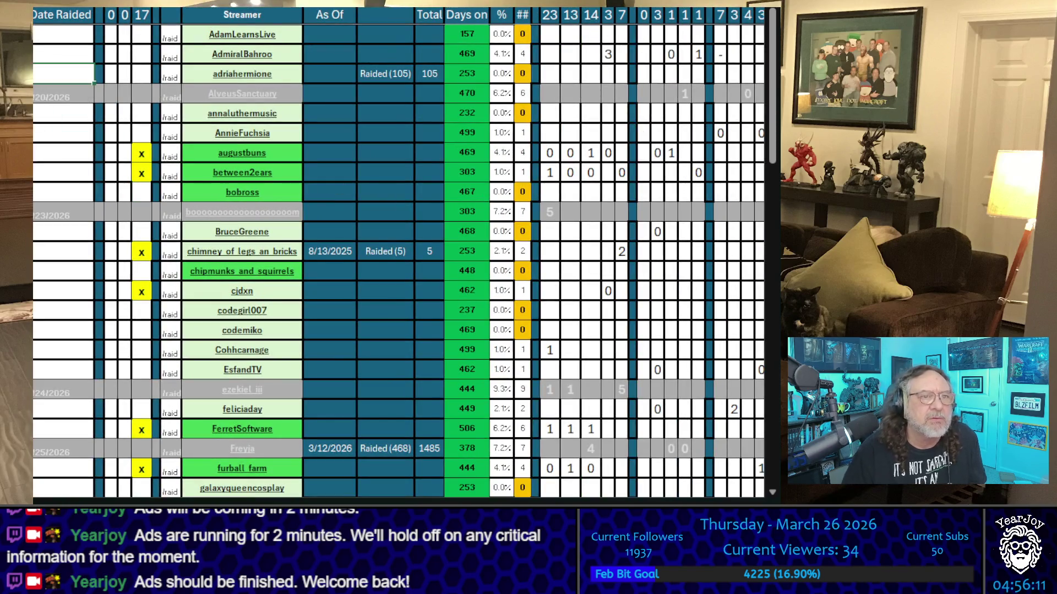
scroll(396, 253, left, 3)
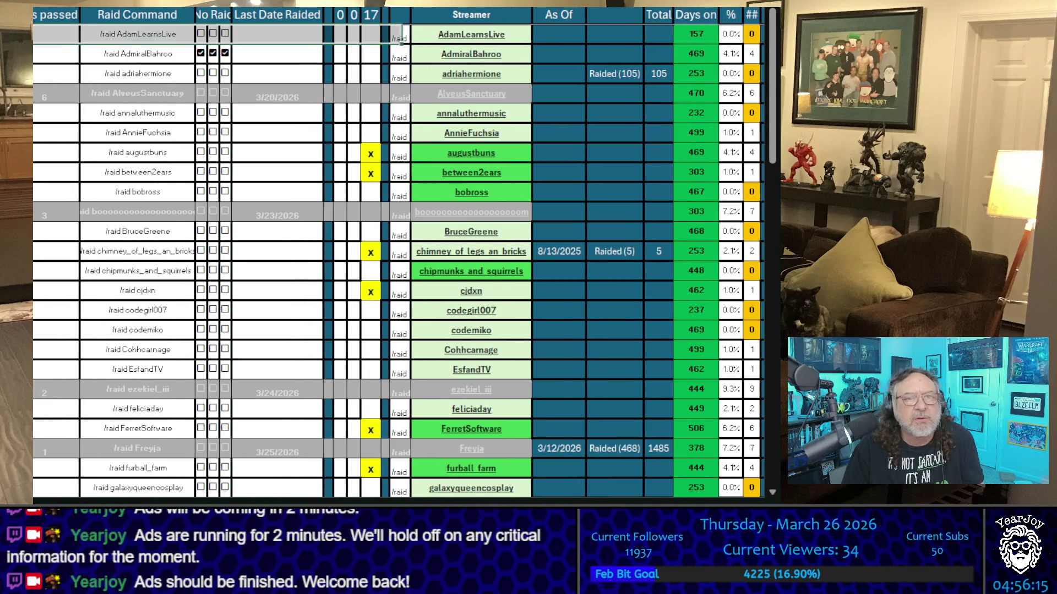
scroll(397, 253, right, 5)
scroll(396, 253, right, 7)
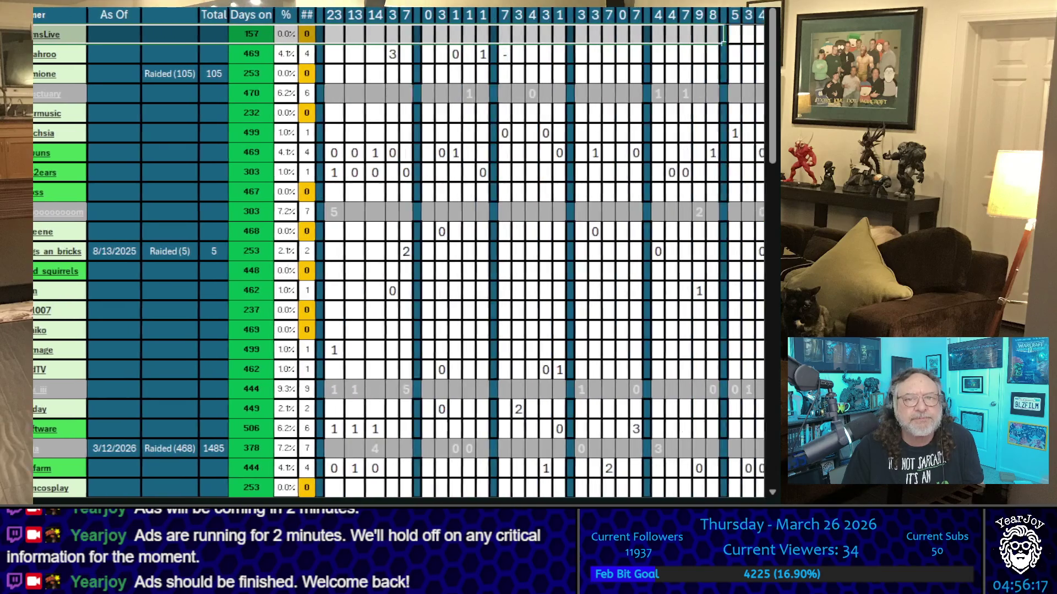
key(shift+Left)
key(shift+Left)
key(shift+Left)
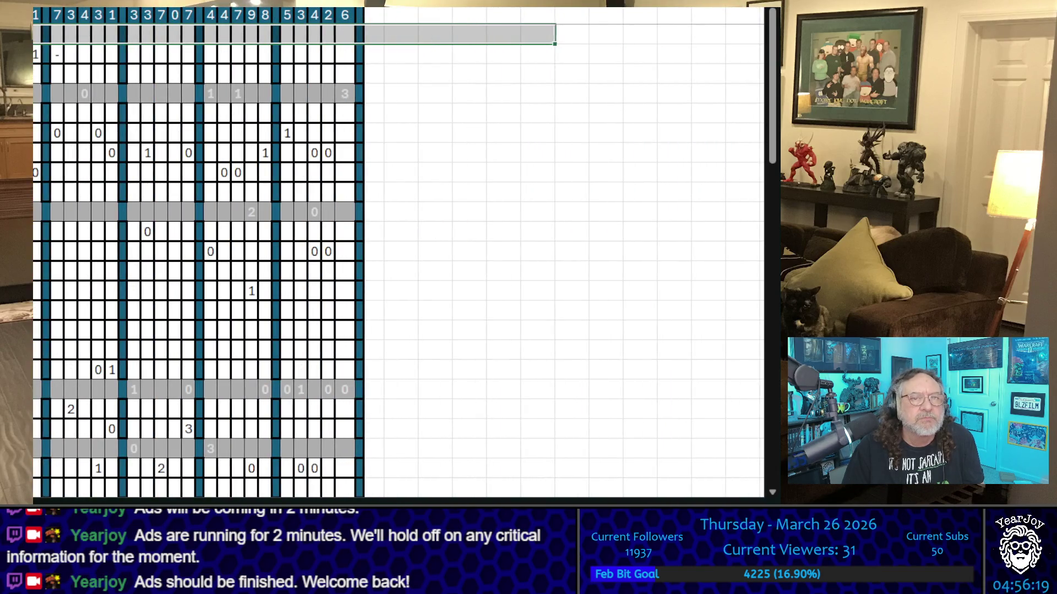
scroll(396, 254, down, 10)
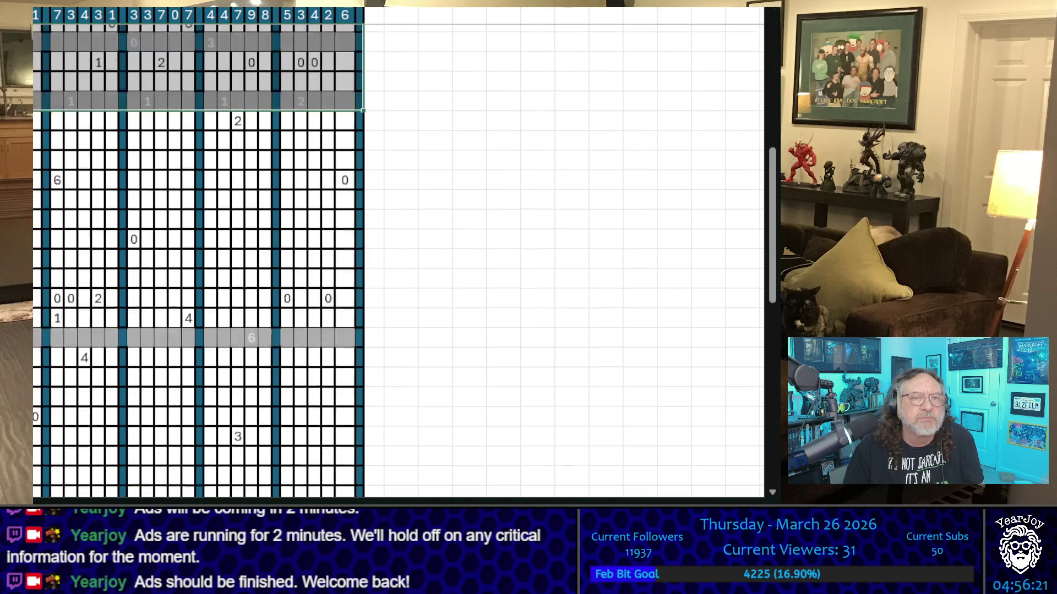
key(shift+Down)
key(shift+Down)
key(shift+Down)
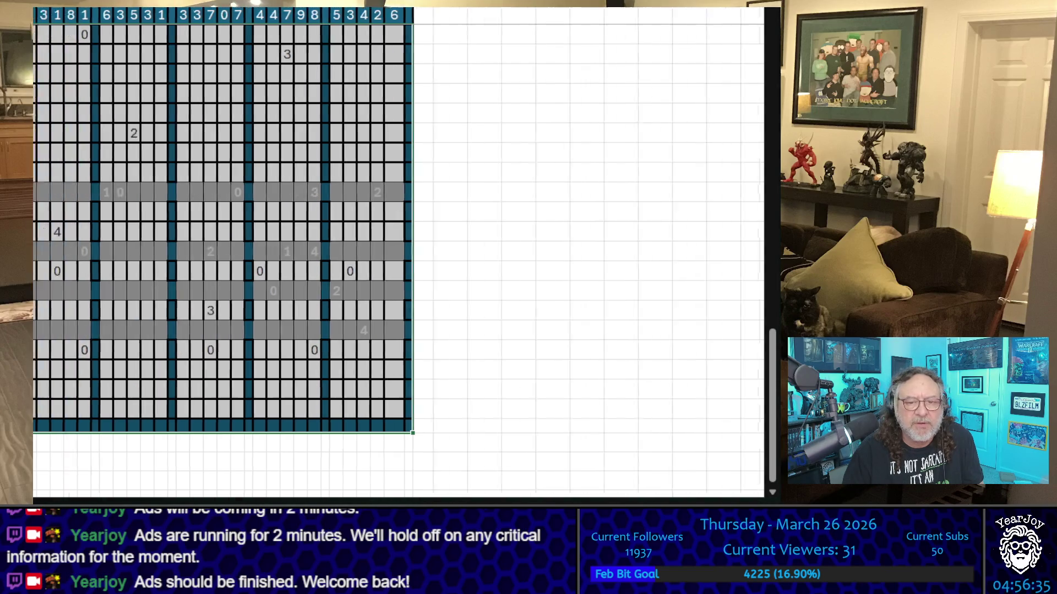
scroll(435, 495, up, 5)
scroll(385, 247, up, 10)
click(340, 171)
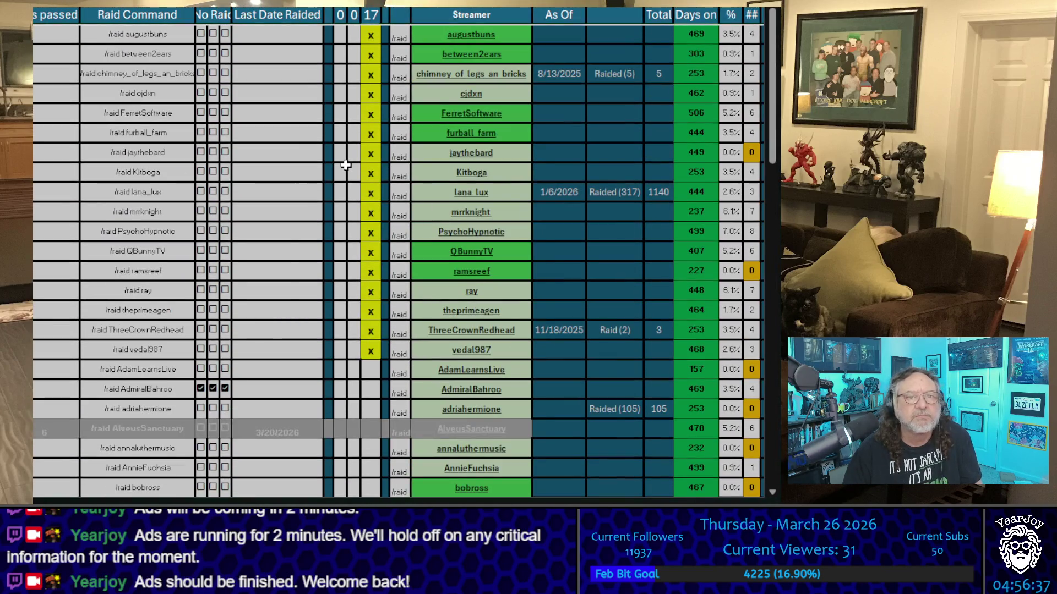
Select the X-marked cells from augustbuns to lana_lux, then augustbuns' first 0-column cell
mouse_move(369, 33)
mouse_down()
mouse_move(360, 200)
mouse_move(373, 354)
mouse_up()
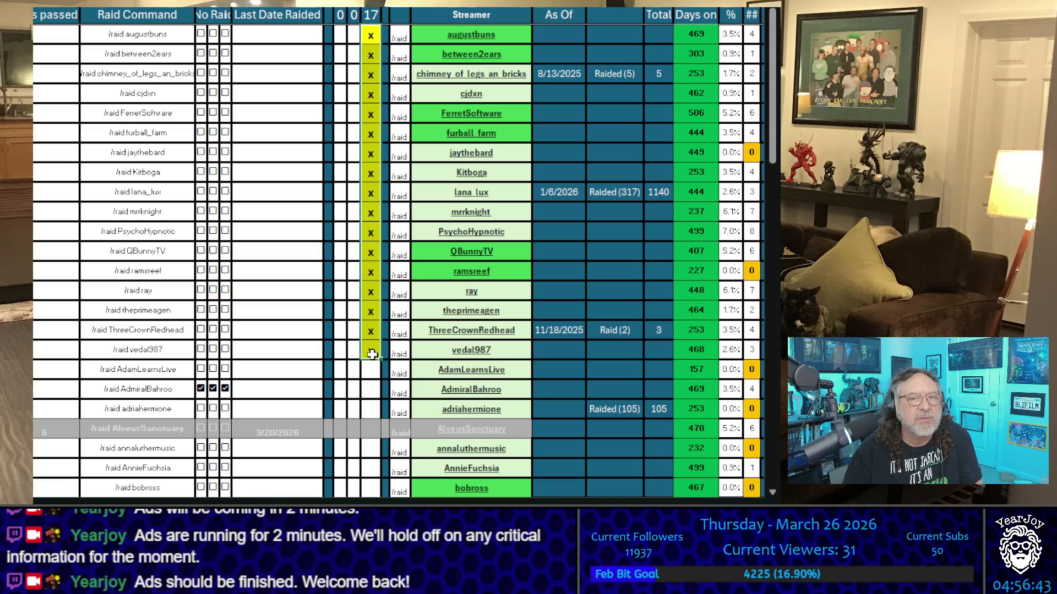
click(341, 37)
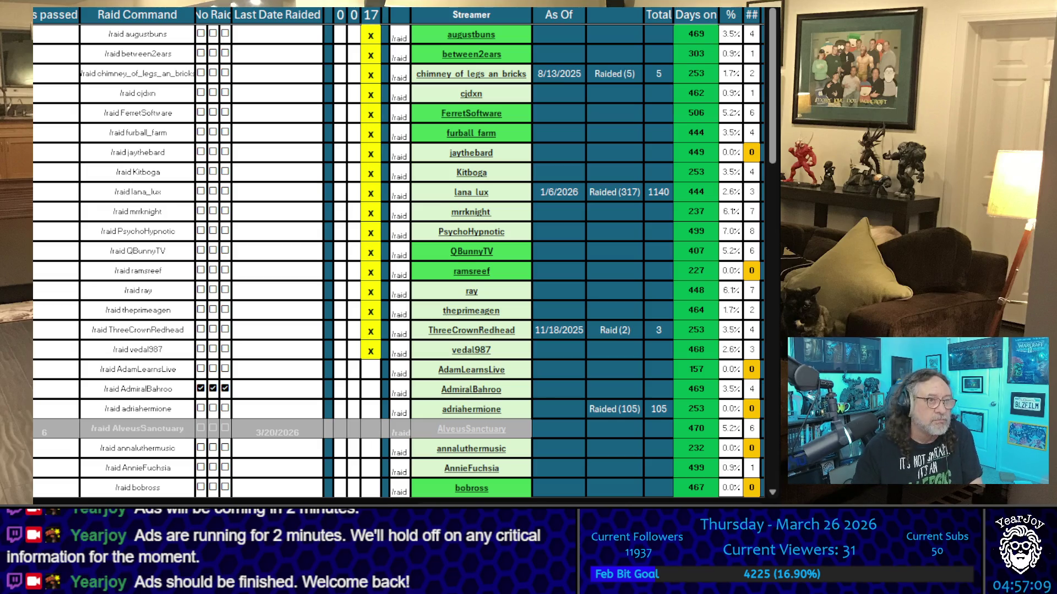
click(341, 35)
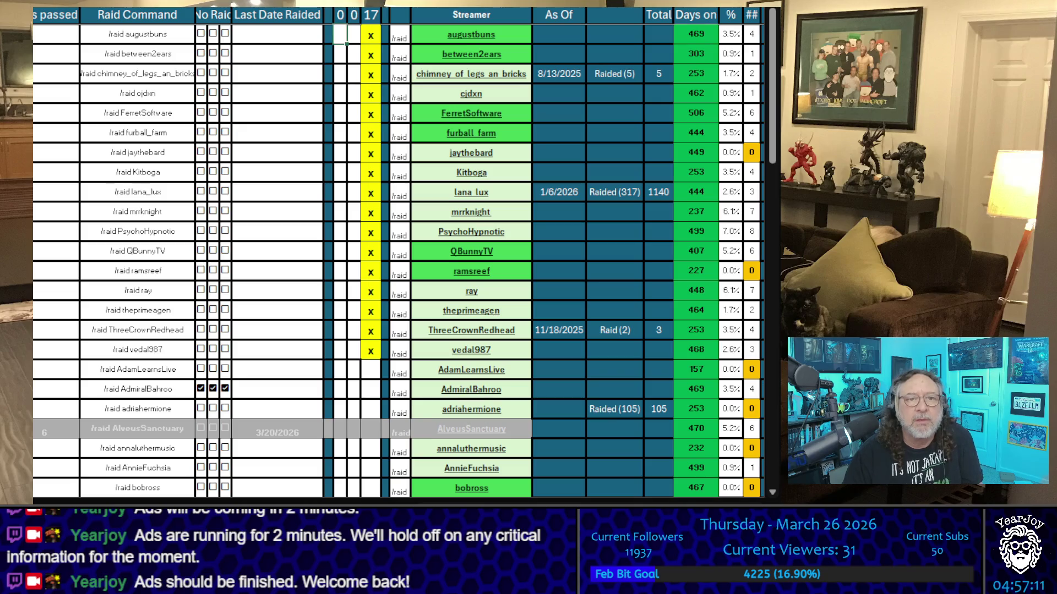
Copy the streamer names augustbuns, between2ears, chimney_of_legs_an_bricks and cjdxn one by one
click(417, 34)
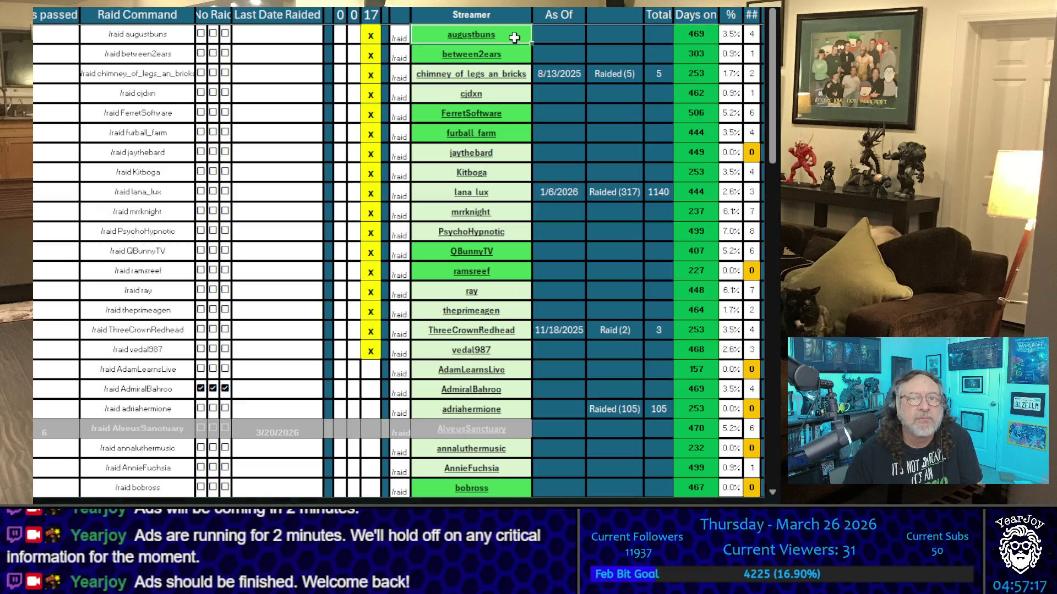
key(ctrl+c)
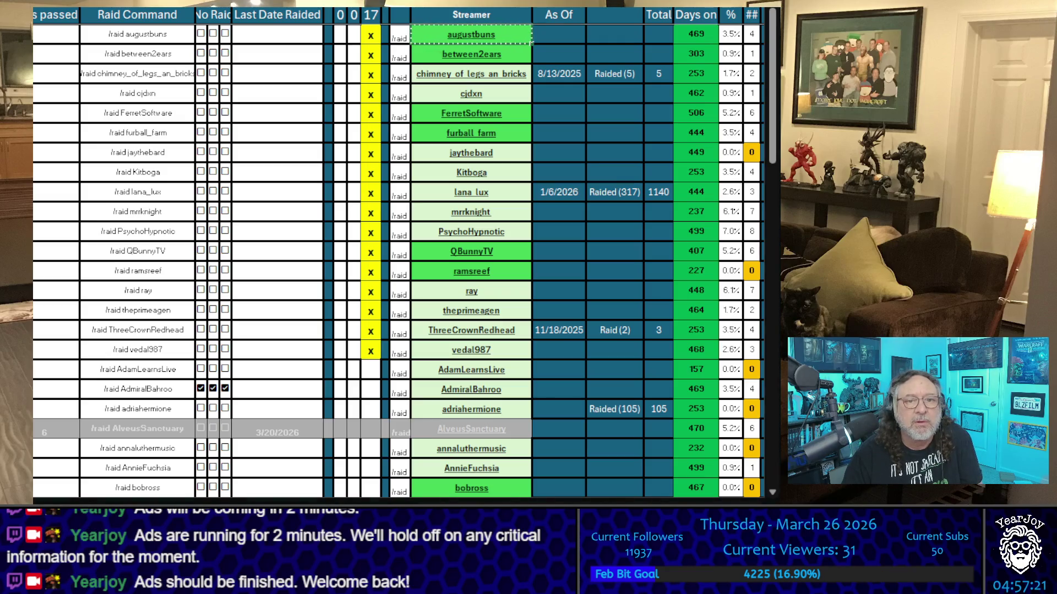
click(516, 55)
key(ctrl+c)
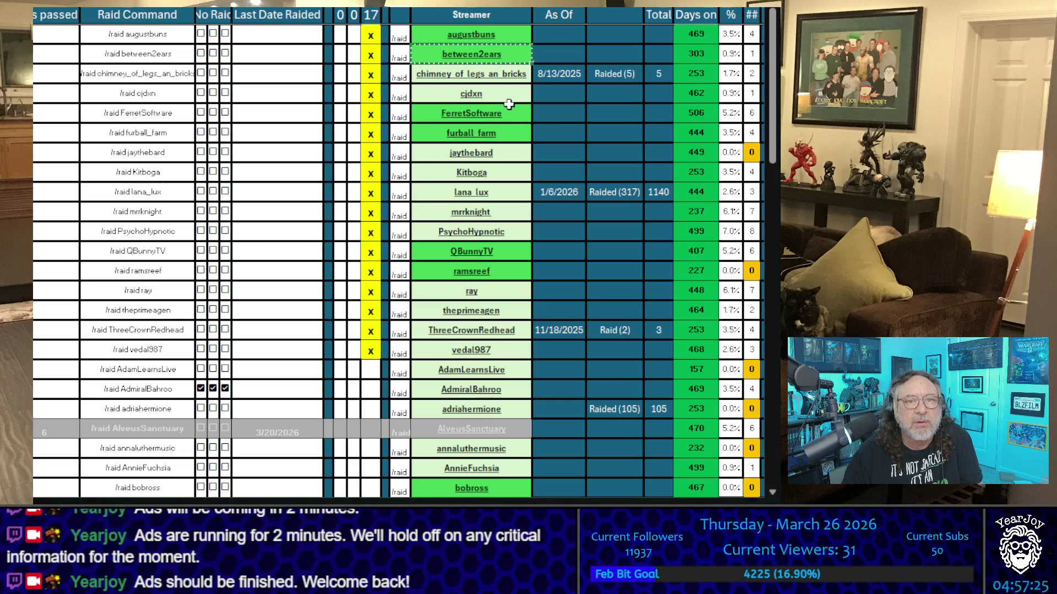
click(530, 69)
key(ctrl+c)
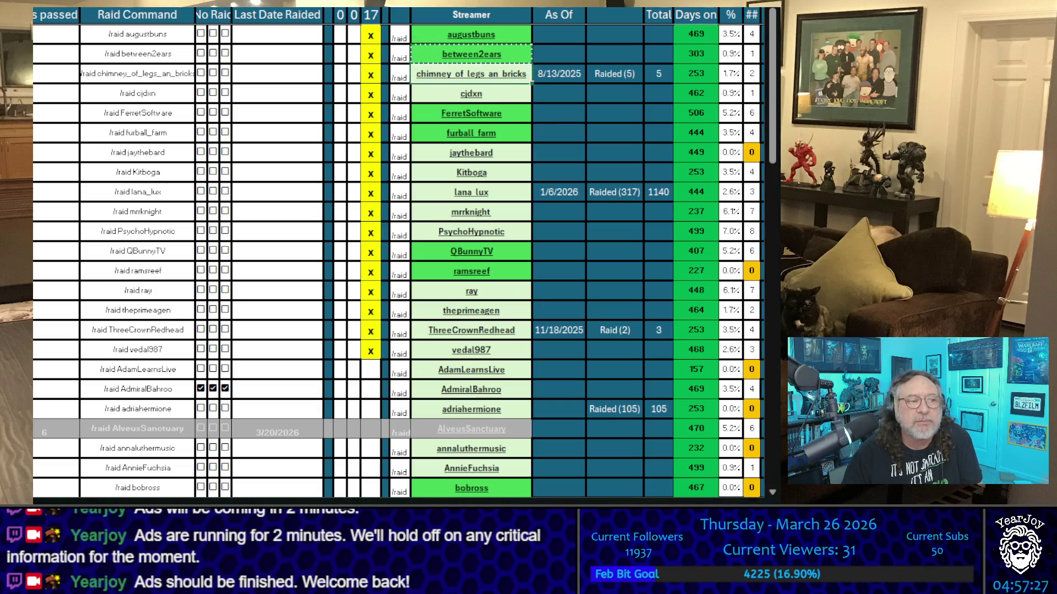
click(513, 93)
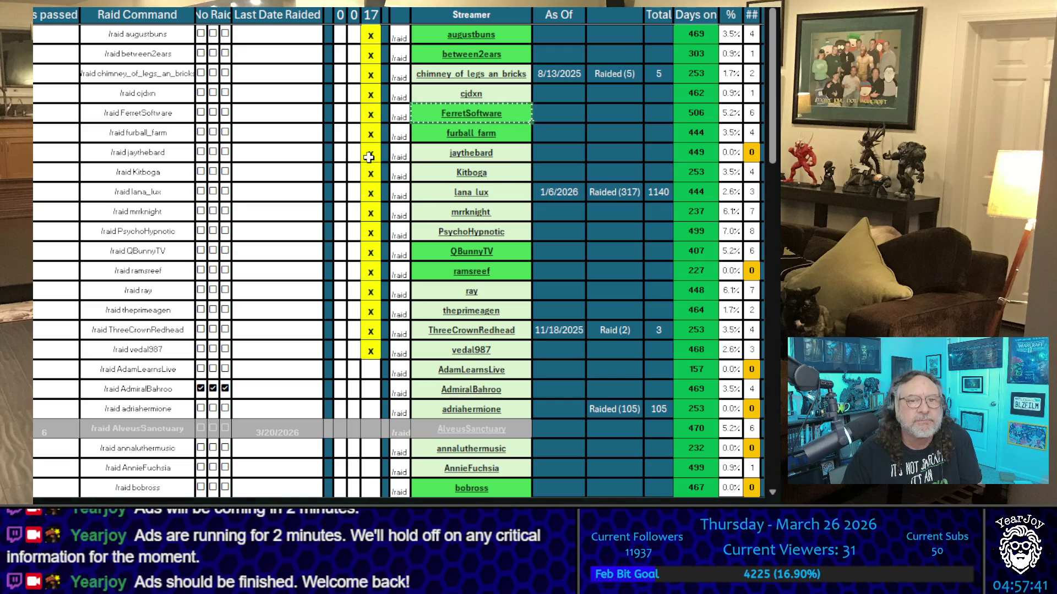
click(353, 113)
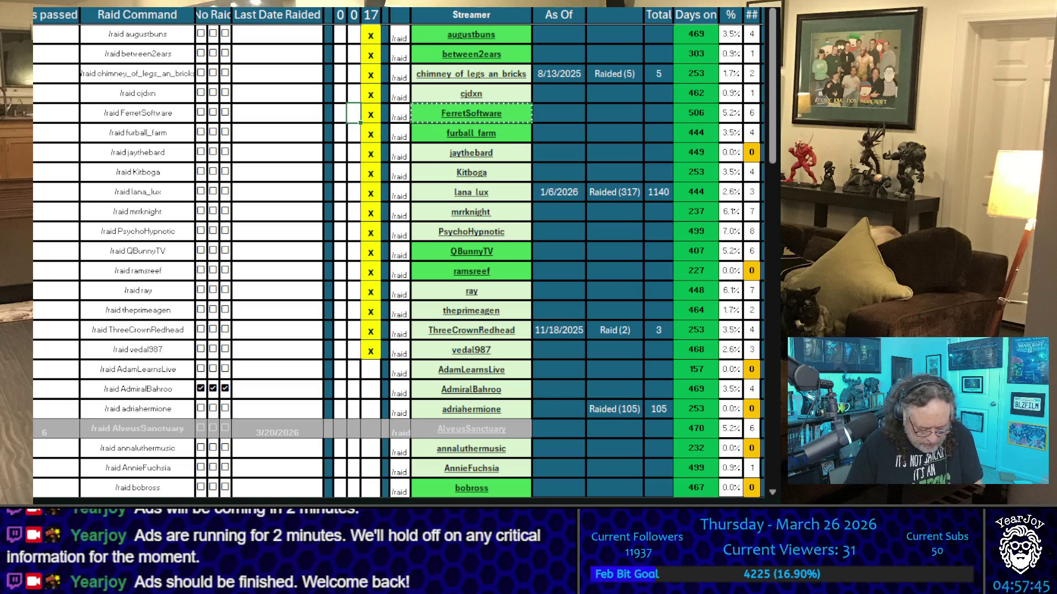
text(x)
key(Up)
text(x)
key(Up)
text(x)
key(Up)
text(x)
key(Up)
text(x)
key(Left)
text(0)
key(Down)
text(0)
key(Down)
text(0)
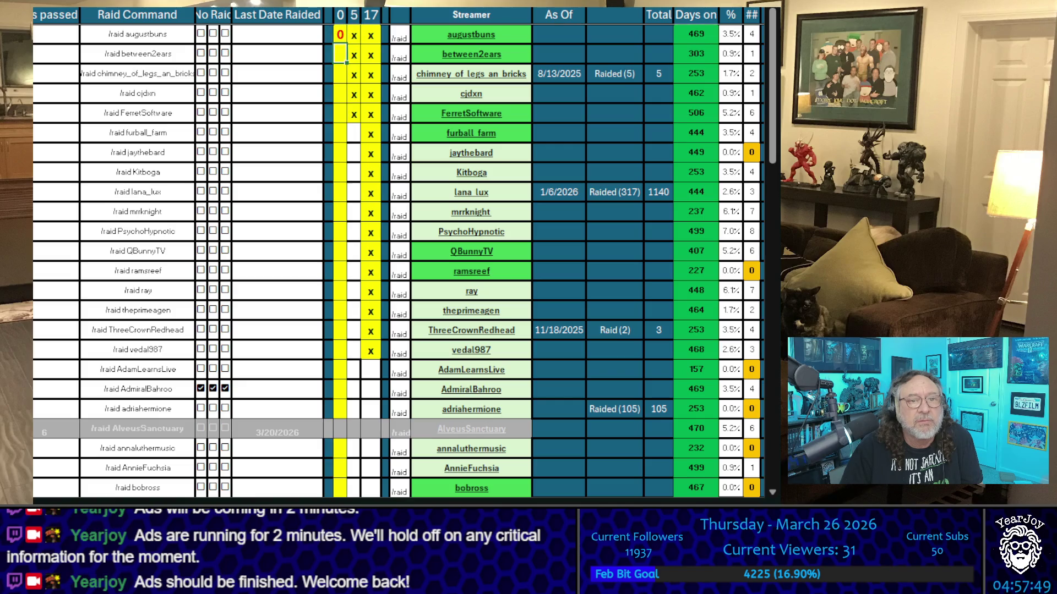
key(Down)
text(0)
key(Down)
text(0)
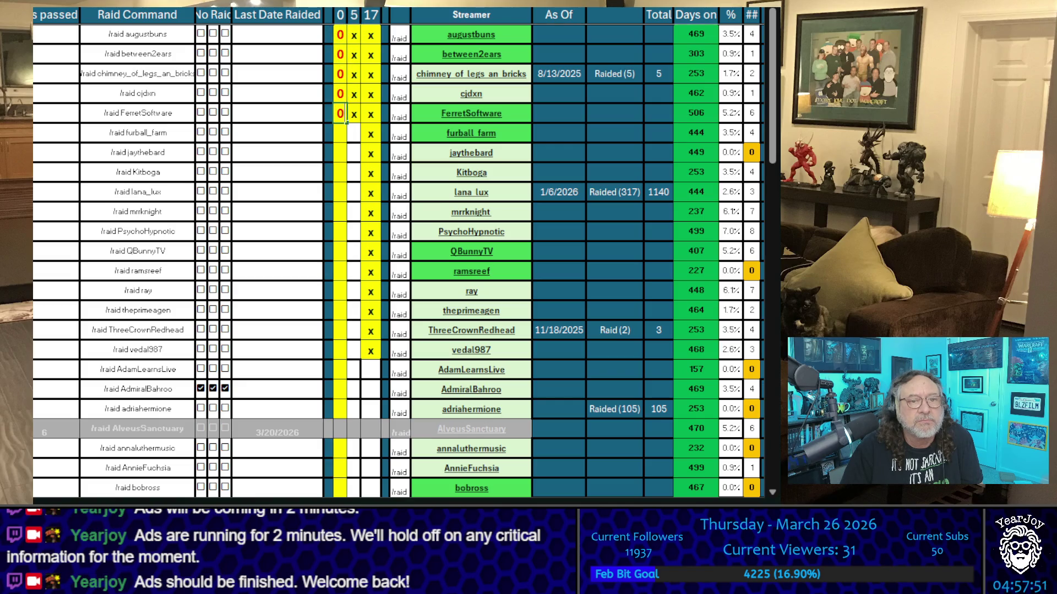
key(Down)
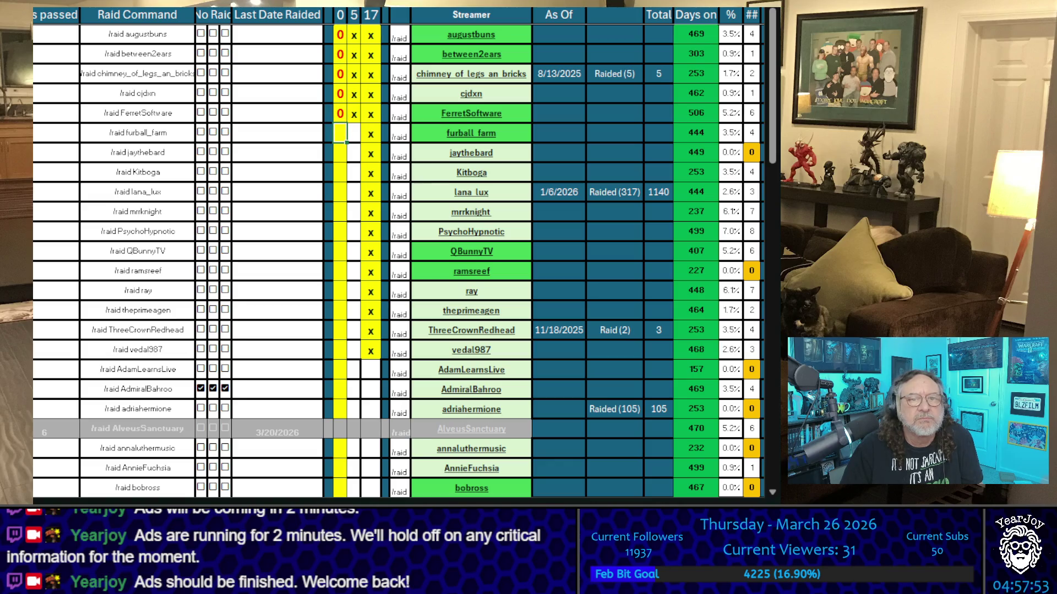
Check the 17 column down to vedal987, then change FerretSoftware's count to 2
key(Right)
key(Right)
key(Down)
key(Down)
key(Down)
key(Down)
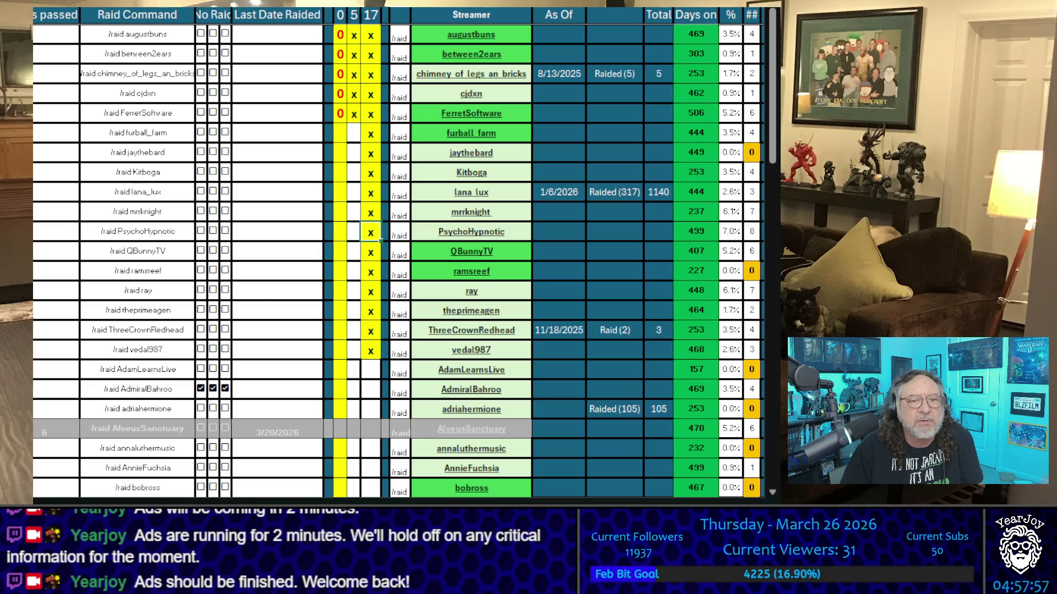
key(Down)
key(Down)
key(Down)
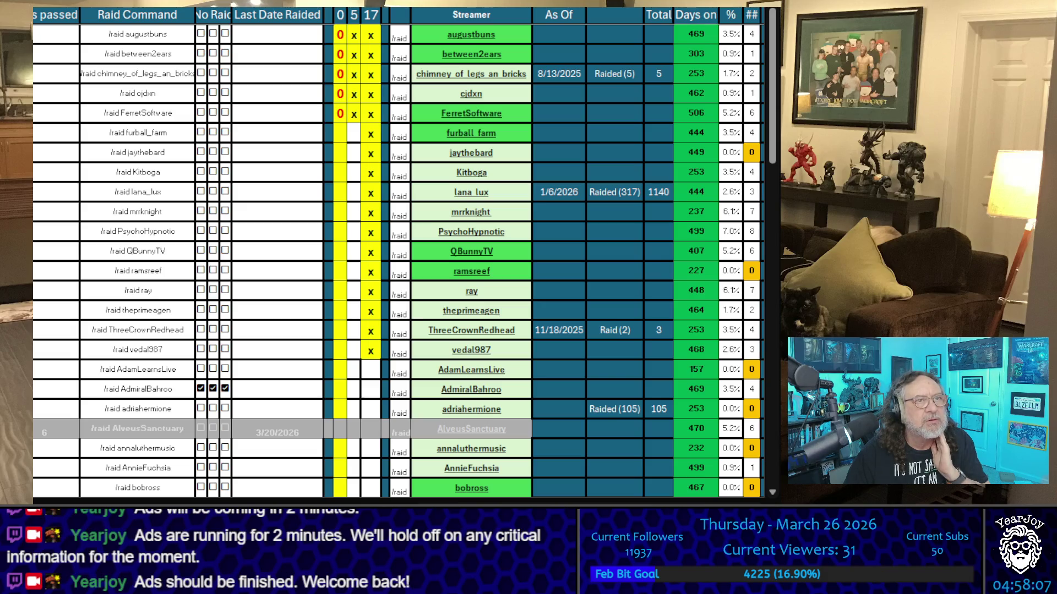
click(371, 351)
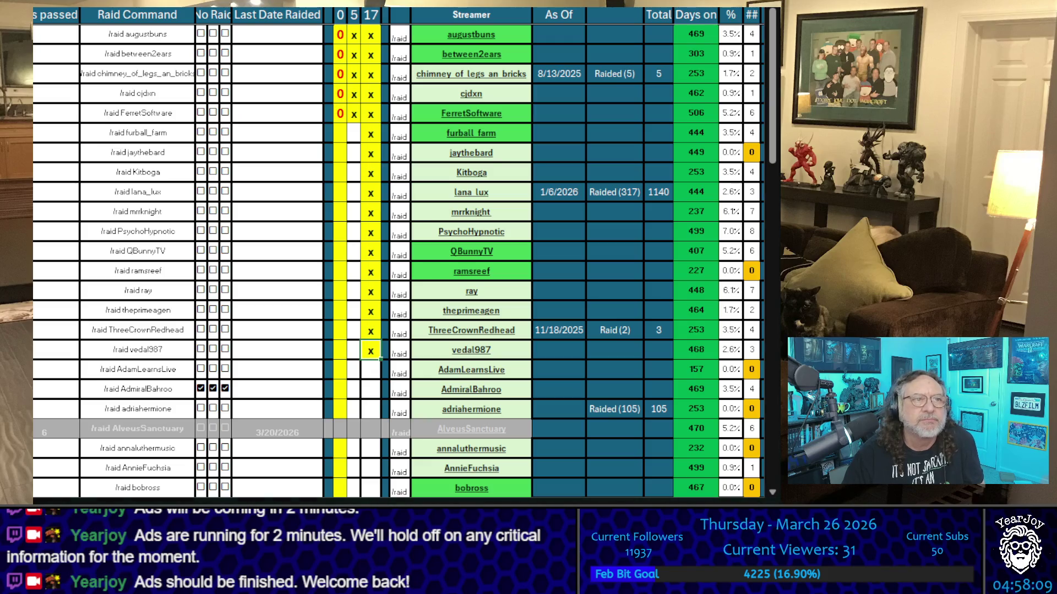
click(339, 112)
text(2)
key(Up)
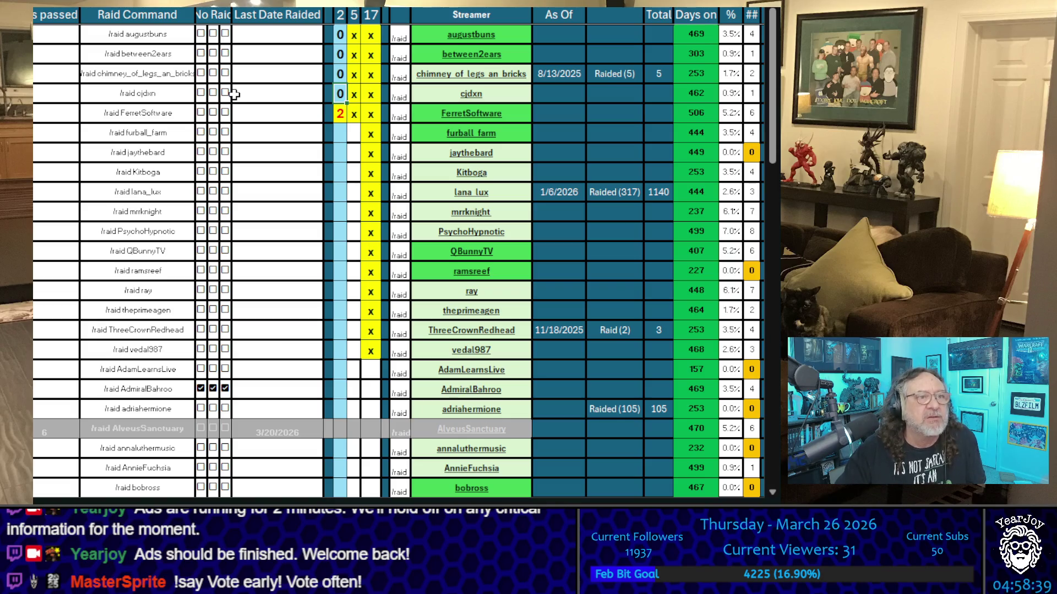
Raise FerretSoftware's count step by step to 3, 4 and finally 5
key(Down)
text(3)
key(Return)
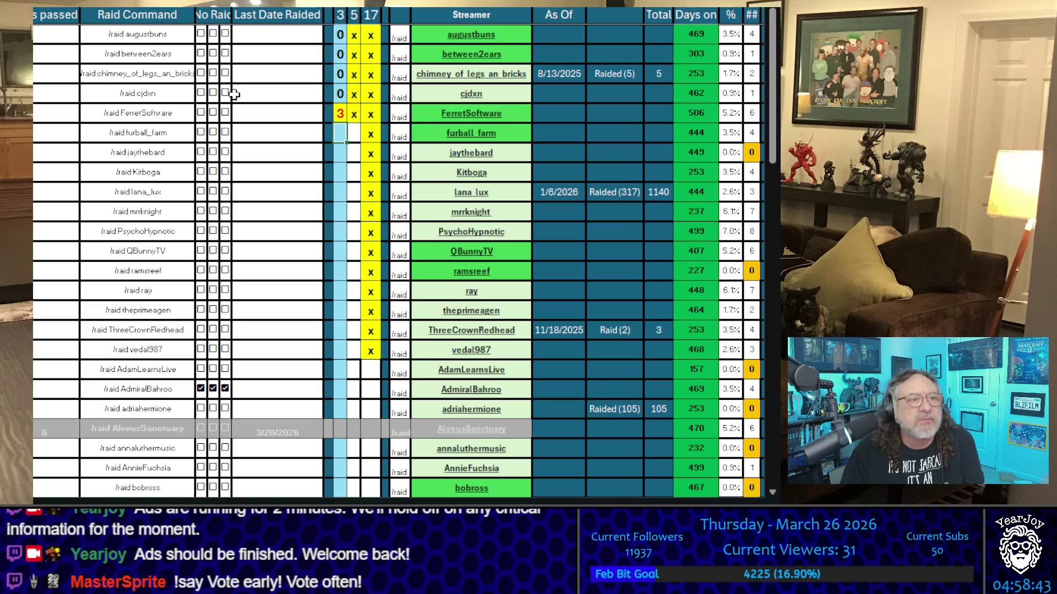
key(Up)
text(4)
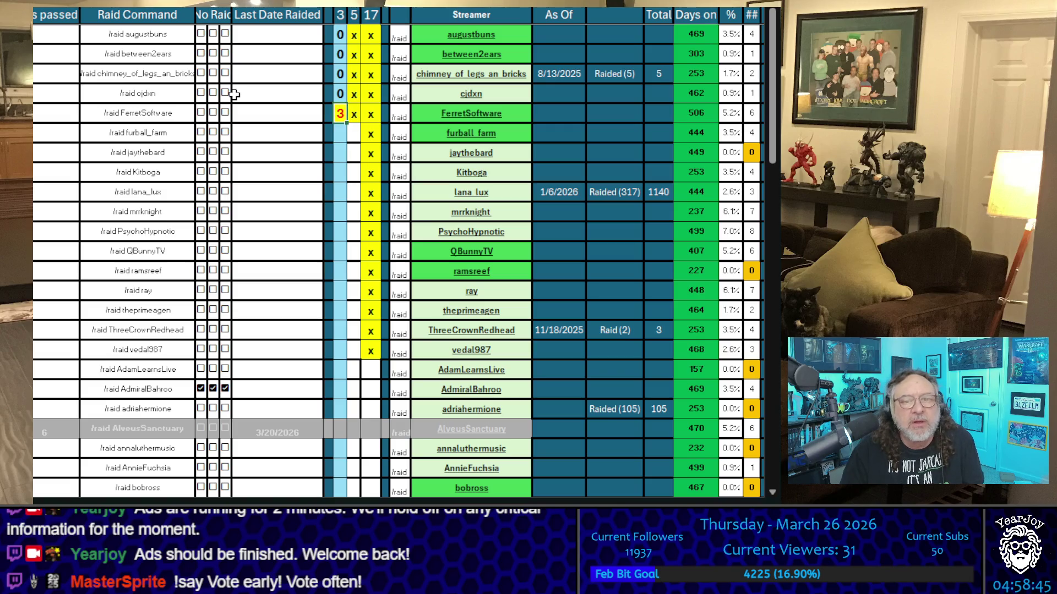
key(Return)
key(Up)
text(5)
key(Return)
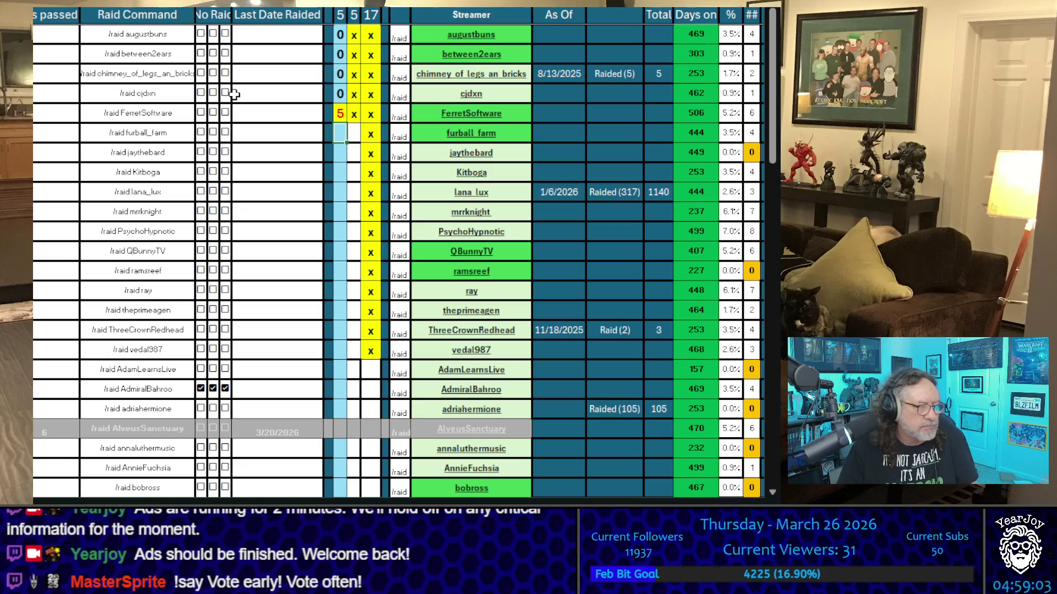
Review the count column from augustbuns downward and copy the furball_farm streamer name
key(Up)
key(Up)
key(Up)
key(Up)
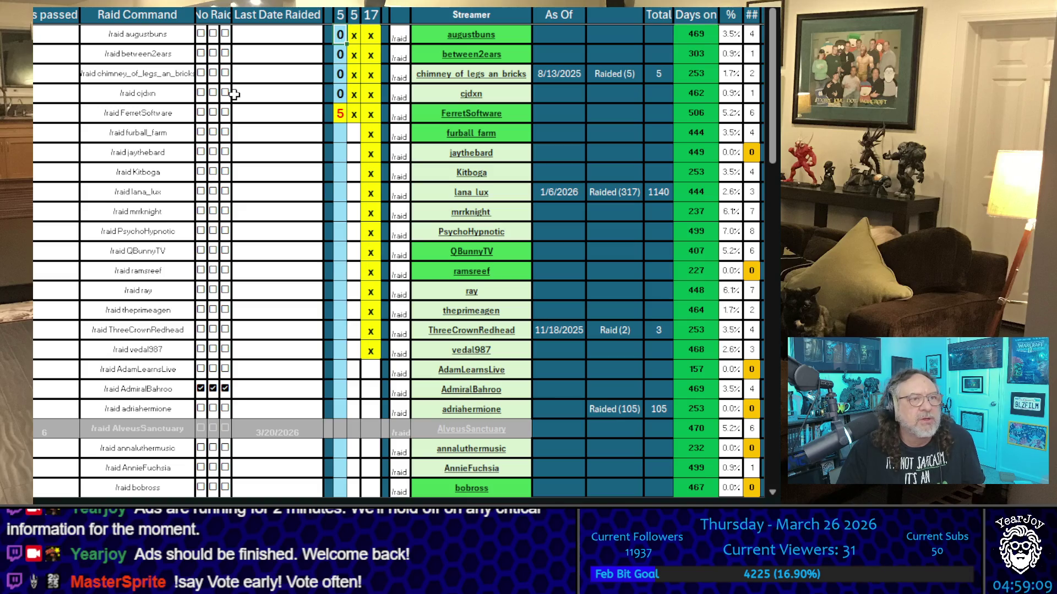
key(Down)
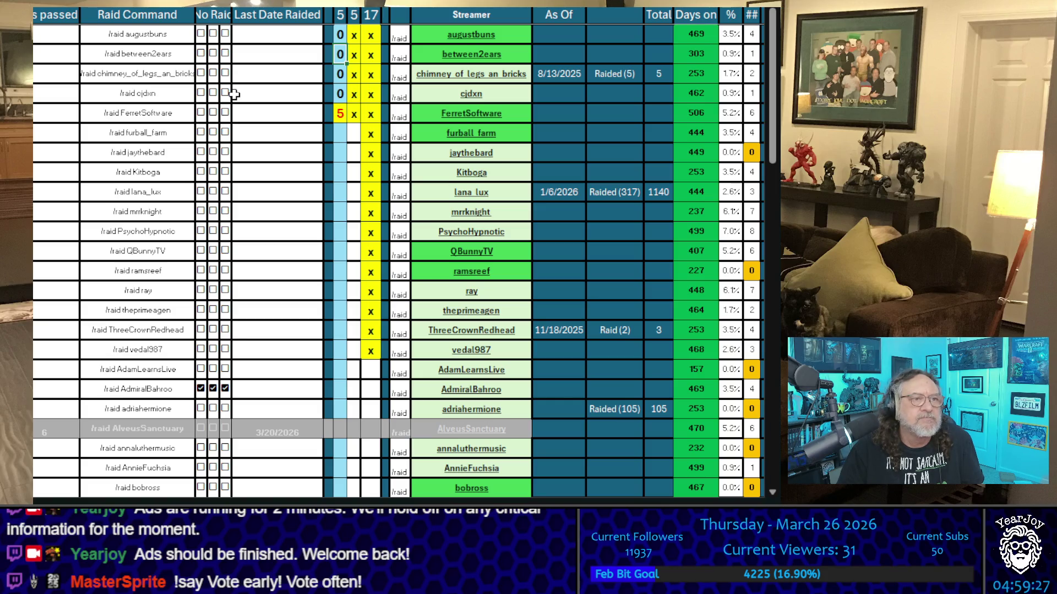
key(Down)
key(Up)
key(Up)
key(Down)
key(Down)
key(Down)
key(Down)
key(Down)
key(Up)
key(Up)
key(Up)
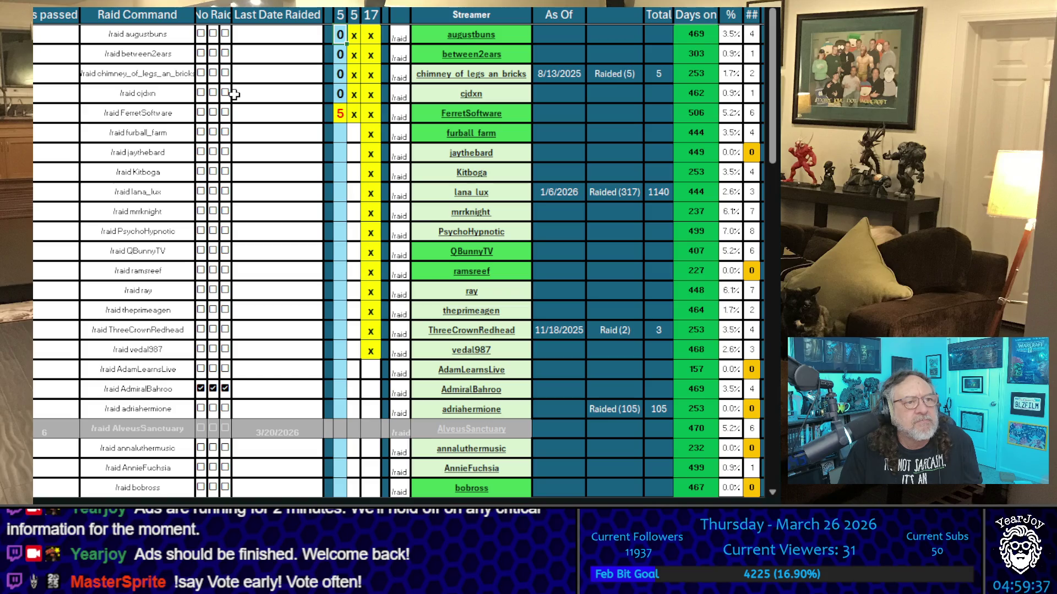
key(Down)
key(Down)
key(Down)
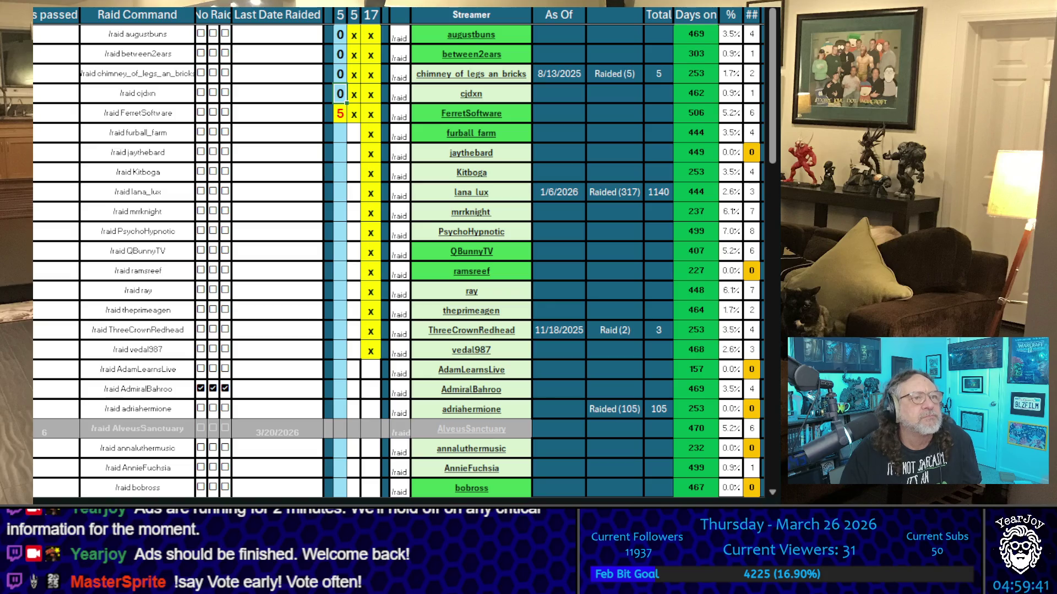
key(Down)
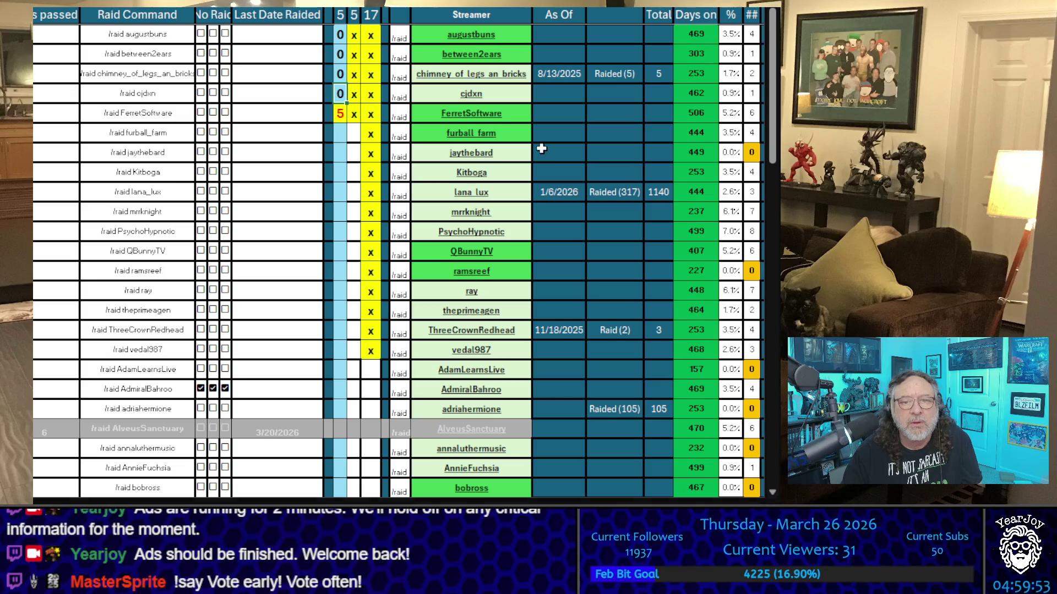
key(ctrl+c)
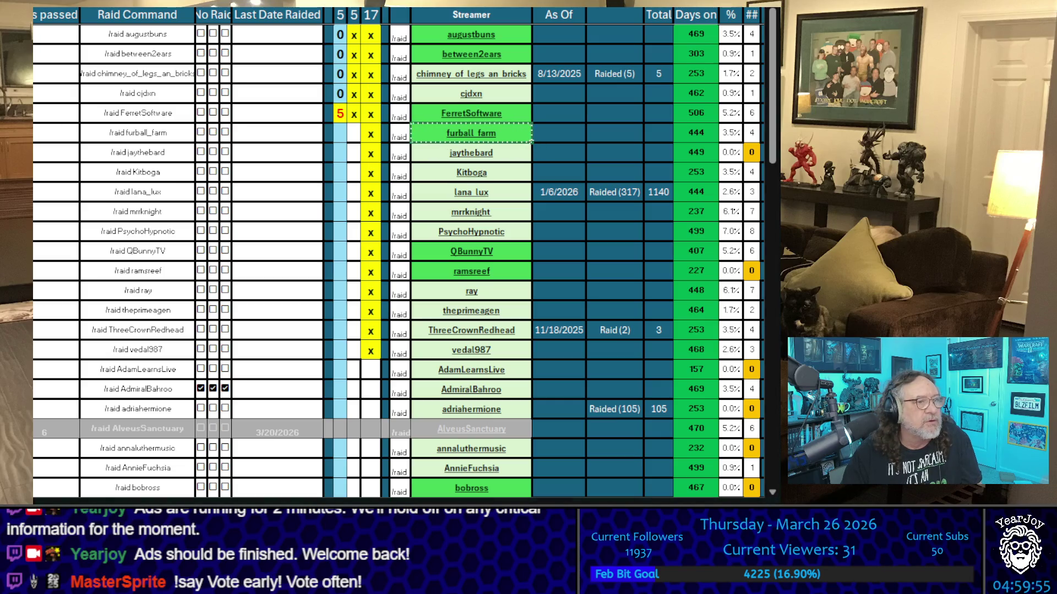
Copy the jaythebard and lana_lux streamer names
key(Down)
key(ctrl+c)
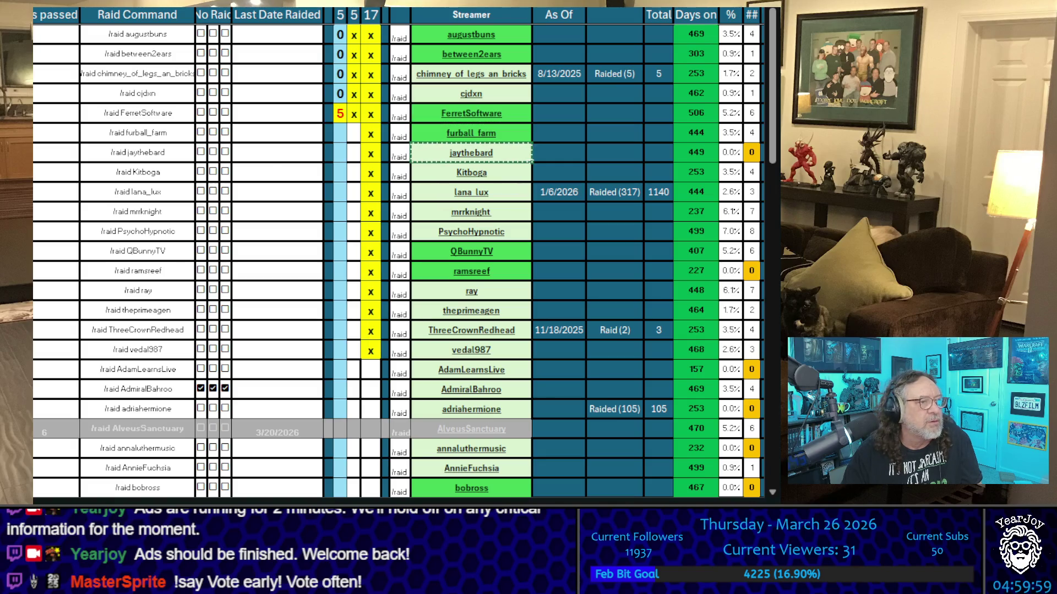
click(507, 172)
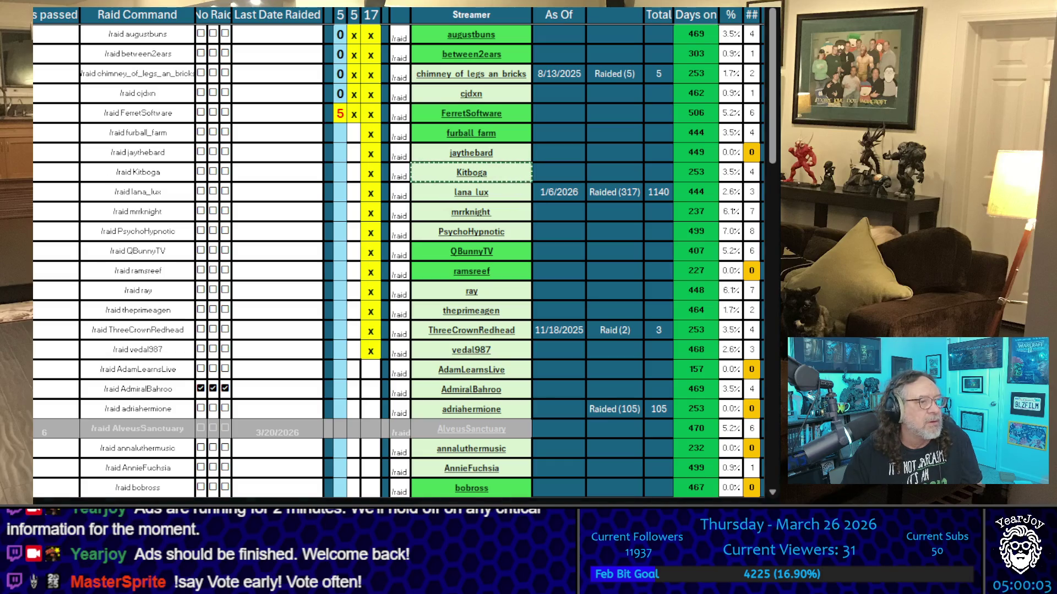
click(514, 191)
key(ctrl+c)
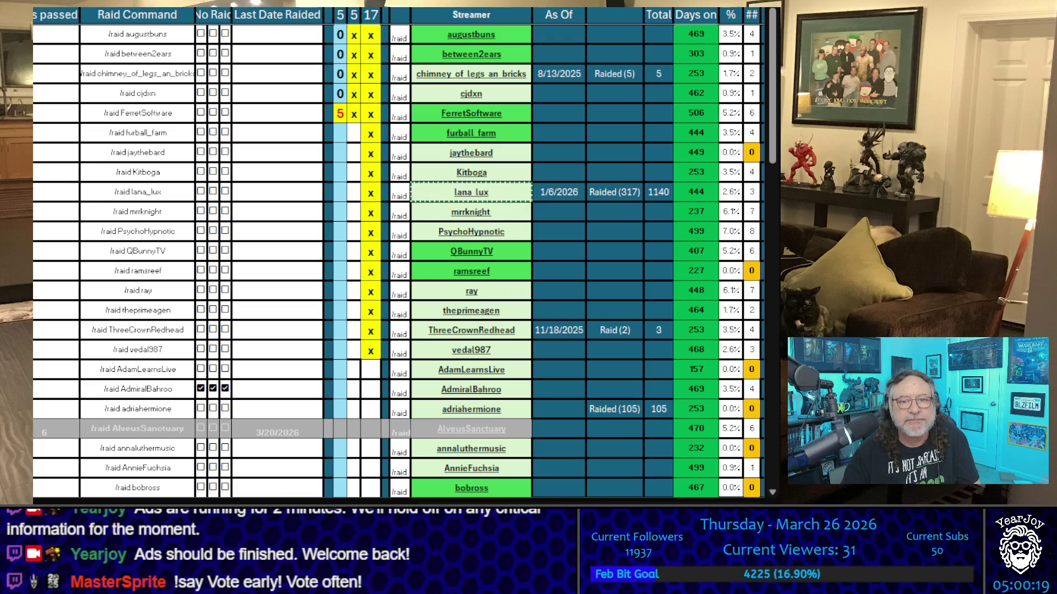
Mark x in the second new column for lana_lux, Kitboga and jaythebard
click(353, 192)
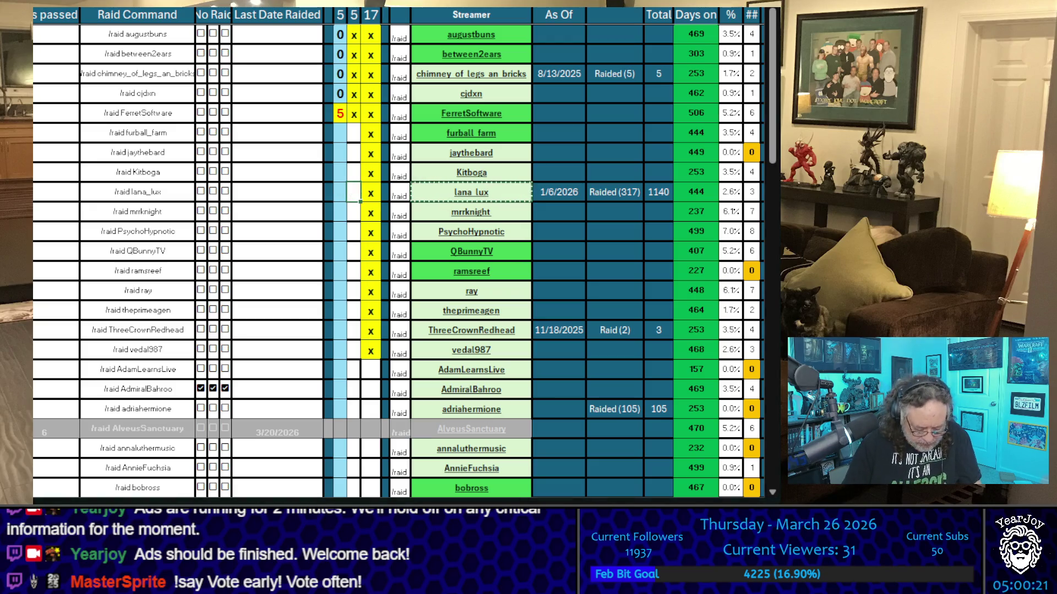
text(x)
key(Up)
text(x)
key(Up)
text(x)
key(Up)
text(x)
key(Up)
Enter a count of 0 for furball_farm, jaythebard, Kitboga and lana_lux in the first new column
key(Left)
key(Down)
text(0)
key(Down)
text(0)
key(Down)
text(0)
key(Down)
text(0)
key(Down)
Check the second column down to theprimeagen, then return to jaythebard's count cell
key(Right)
key(Down)
key(Down)
key(Down)
key(Down)
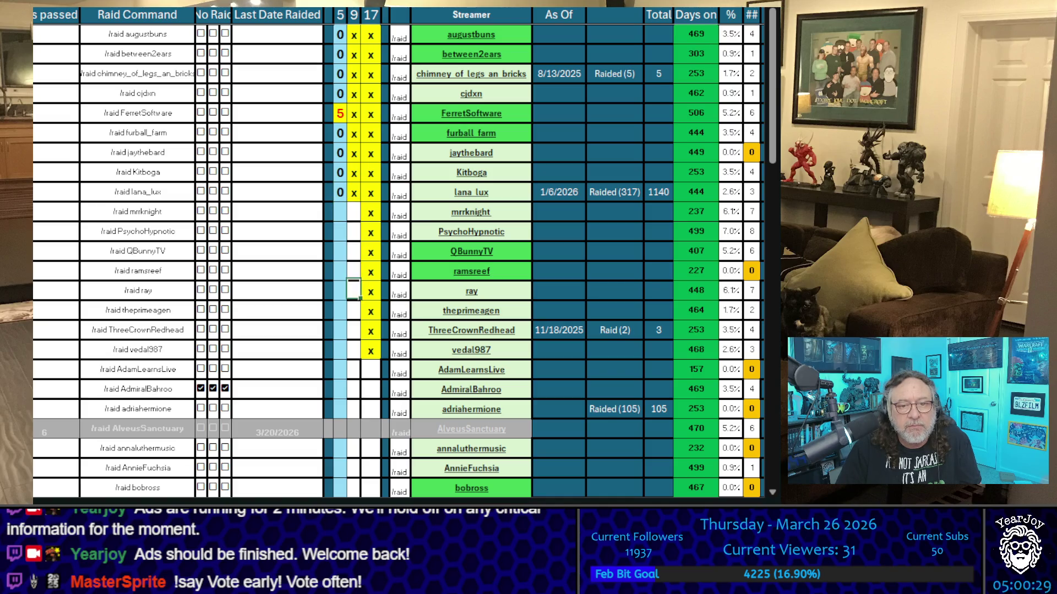
key(Down)
key(Down)
key(Up)
key(Up)
key(Up)
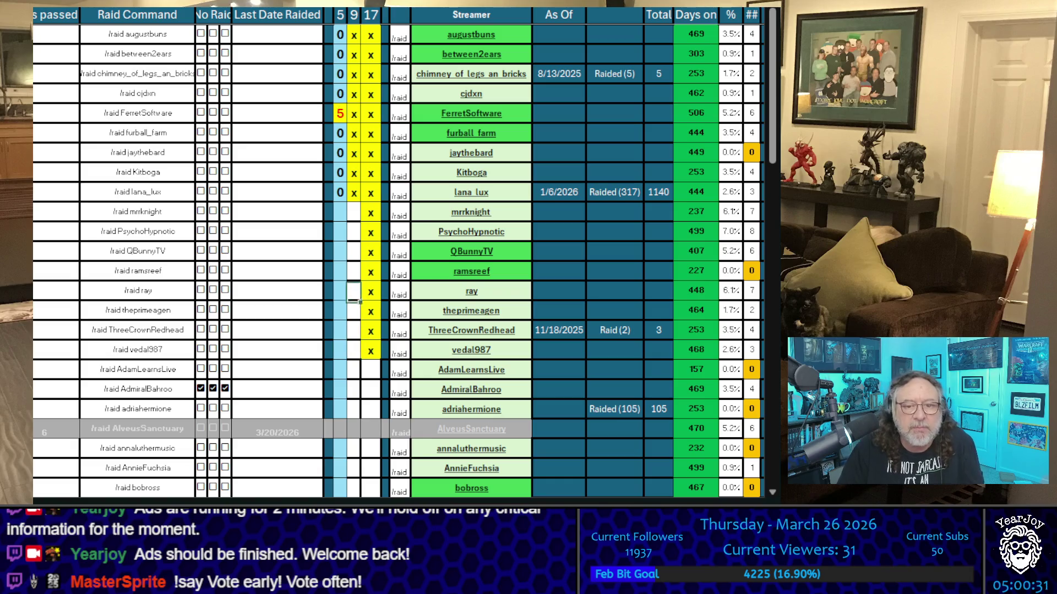
key(Up)
key(Up)
key(Left)
key(Up)
key(Up)
key(Up)
key(Up)
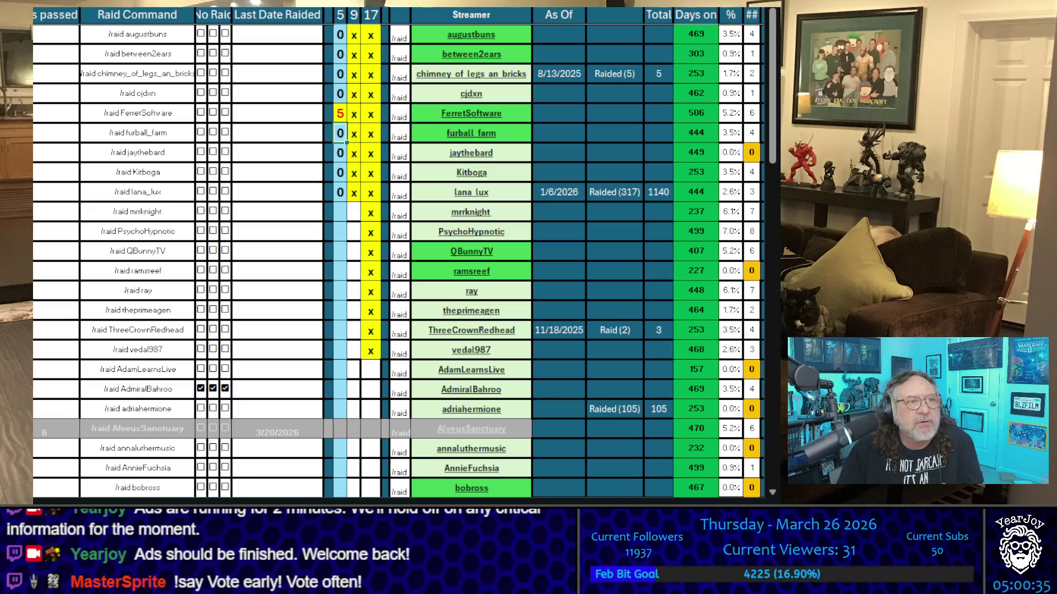
click(340, 153)
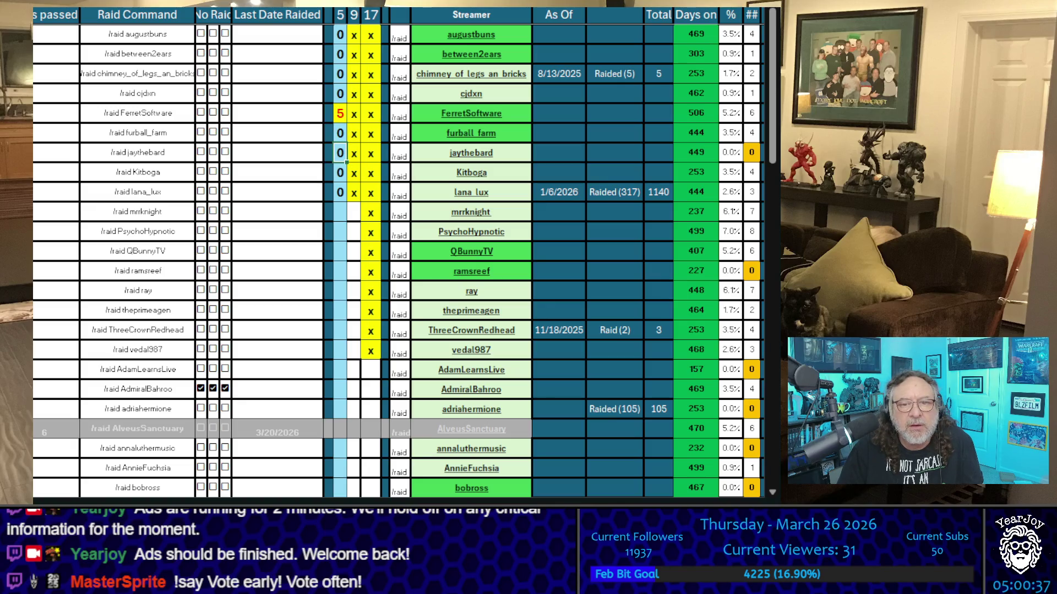
Enter a raid count of 1 for jaythebard and 2 for Kitboga
click(340, 172)
click(340, 192)
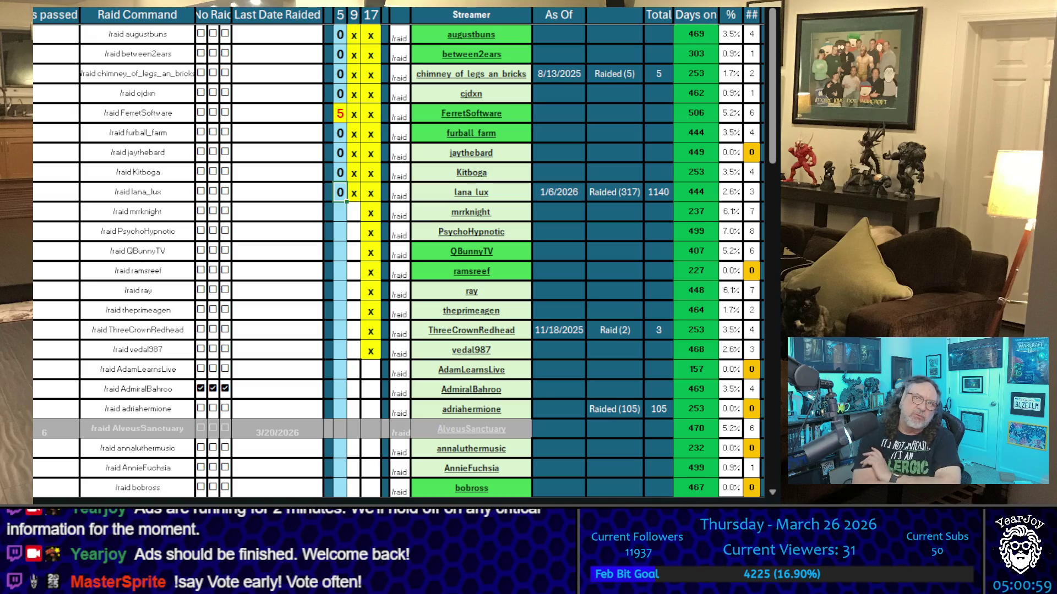
click(340, 153)
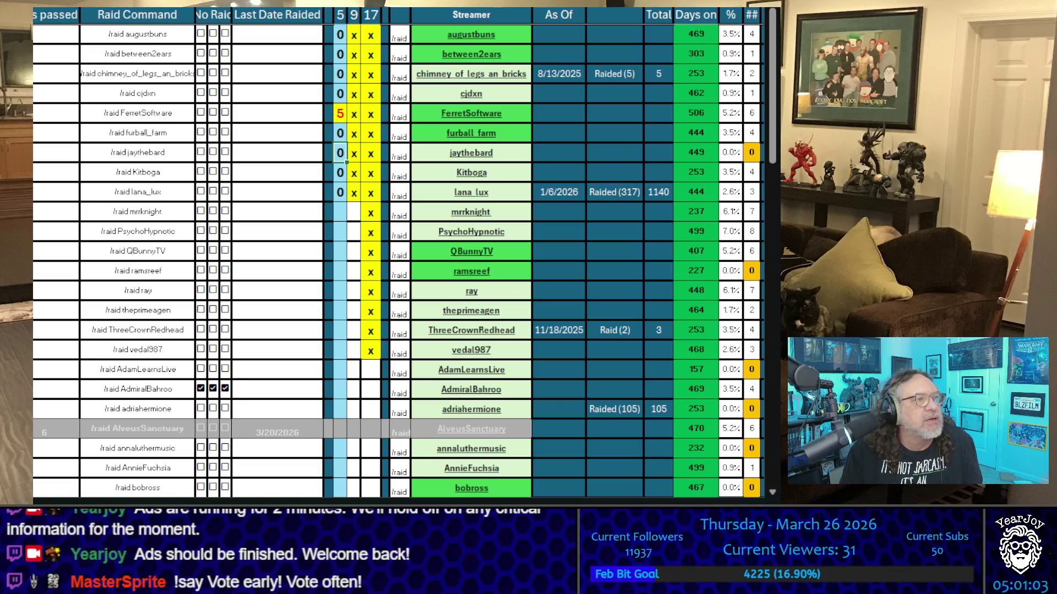
text(1)
key(Return)
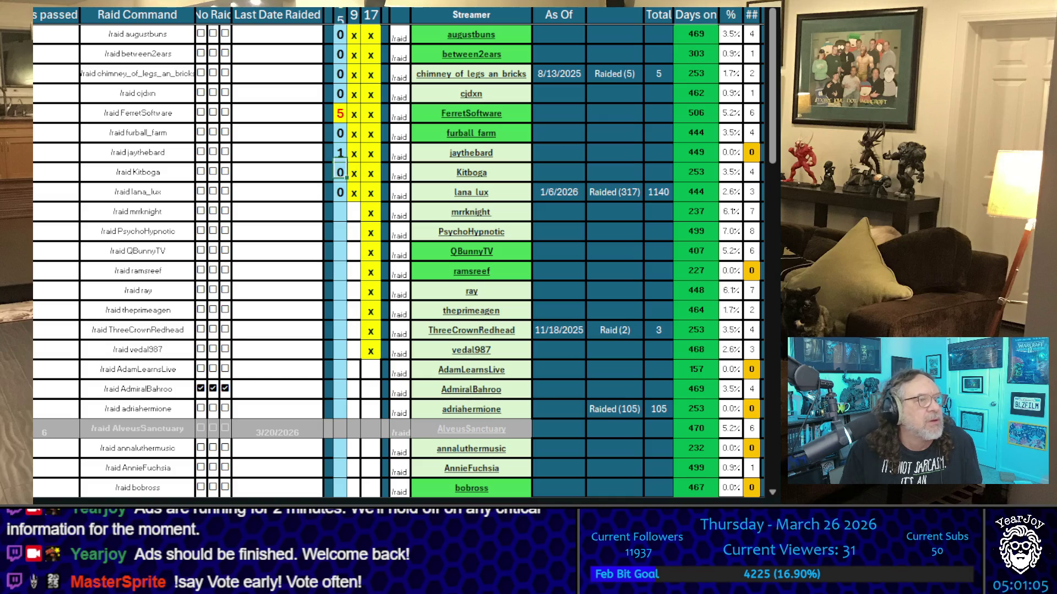
text(2)
click(340, 153)
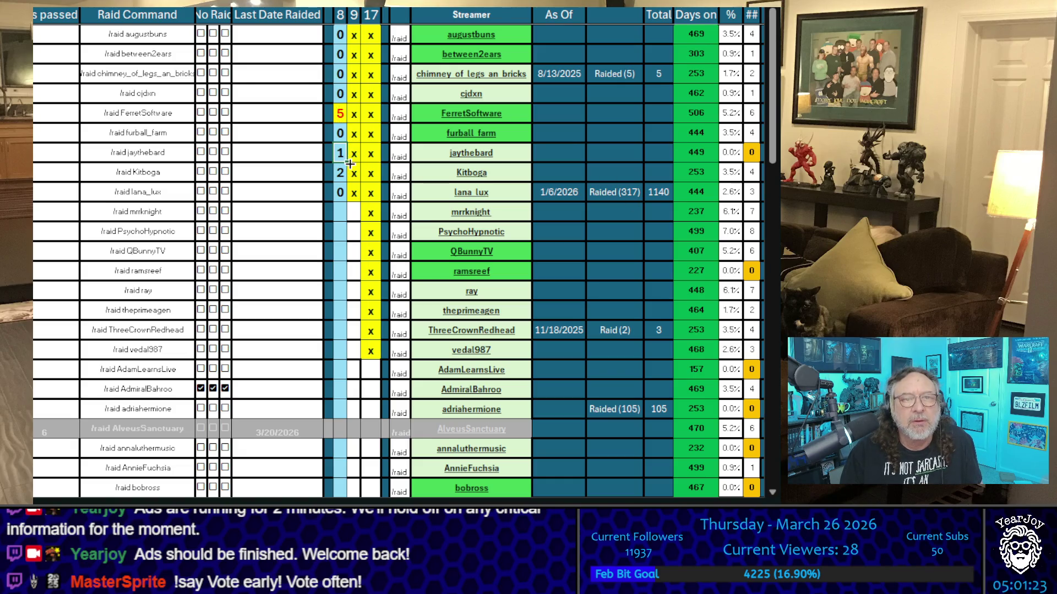
Set furball_farm's raid count to 1 and reselect Kitboga's count cell
key(Up)
text(1)
key(Return)
key(Down)
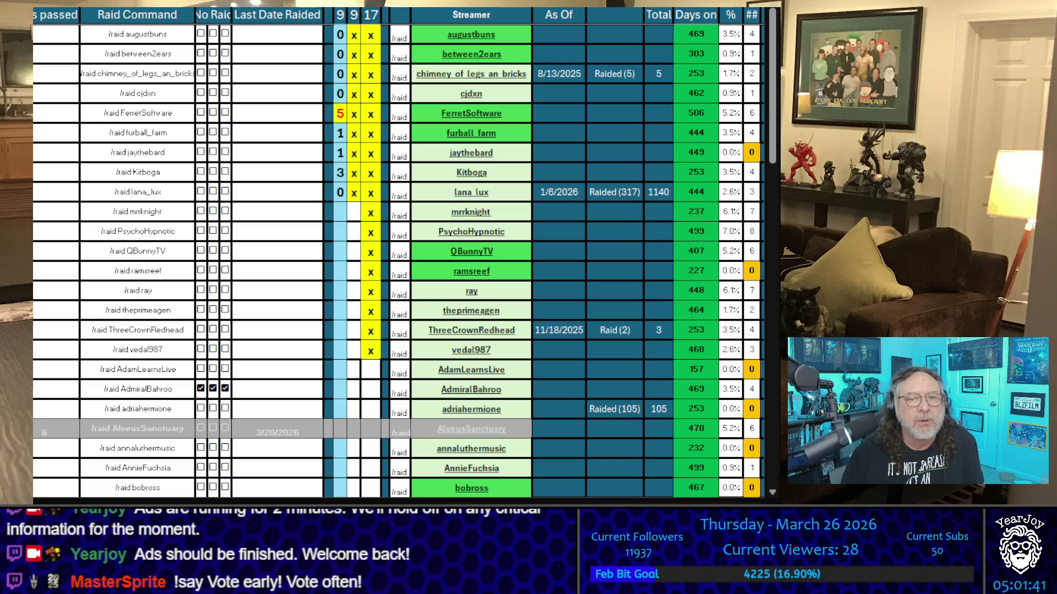
click(340, 172)
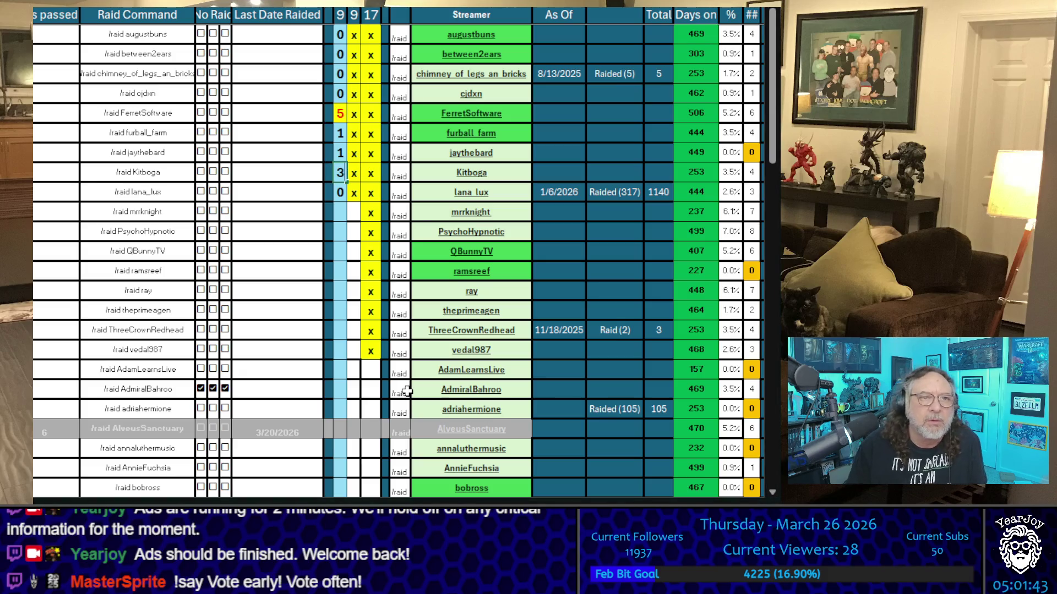
key(Up)
key(Up)
key(Down)
key(Down)
key(Up)
key(Up)
key(Down)
key(Down)
key(Down)
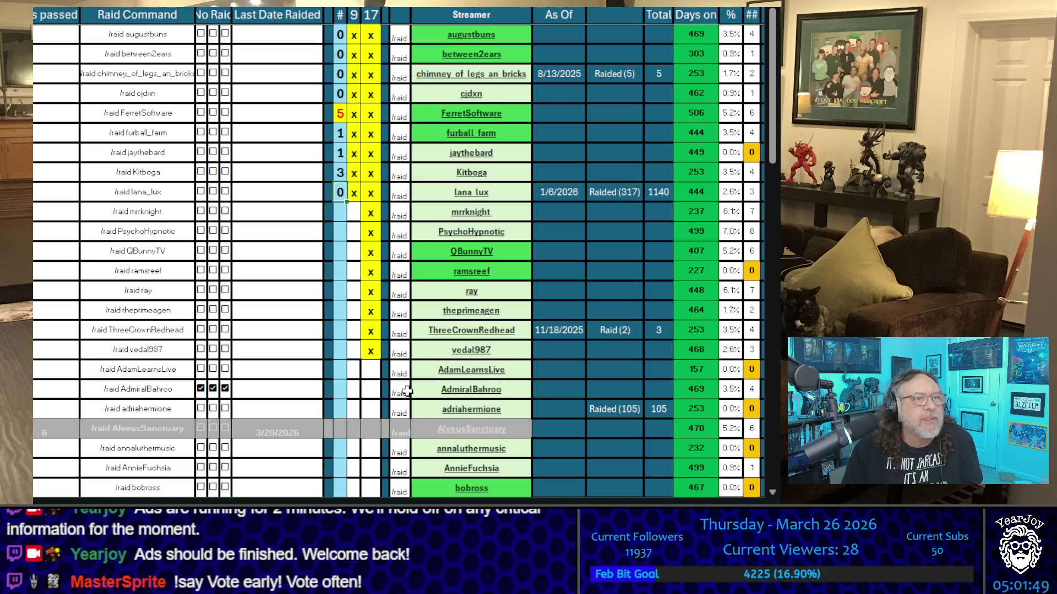
key(Up)
key(Up)
key(Up)
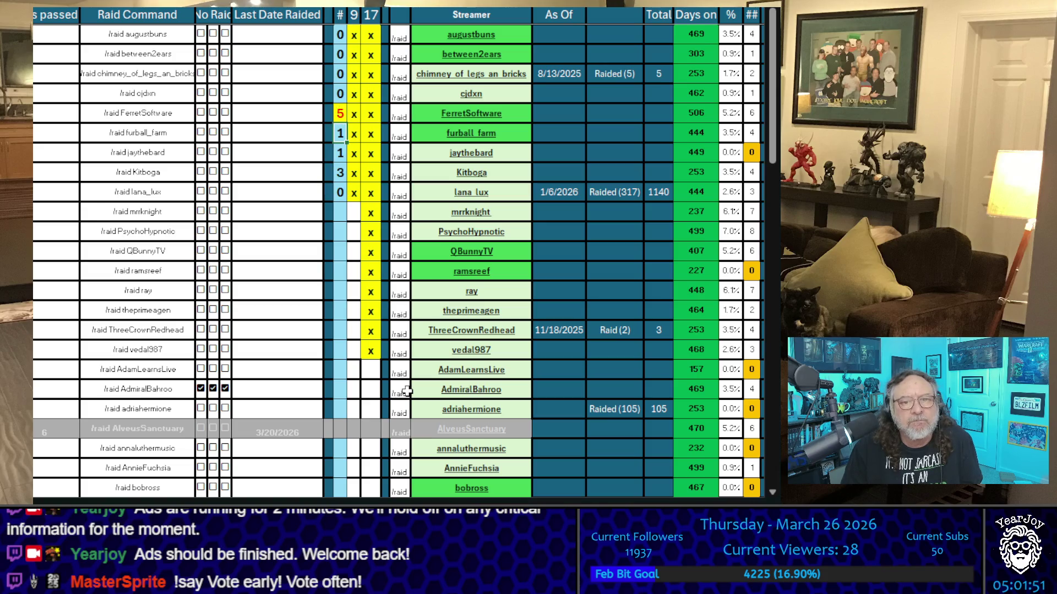
key(Down)
key(Down)
key(Down)
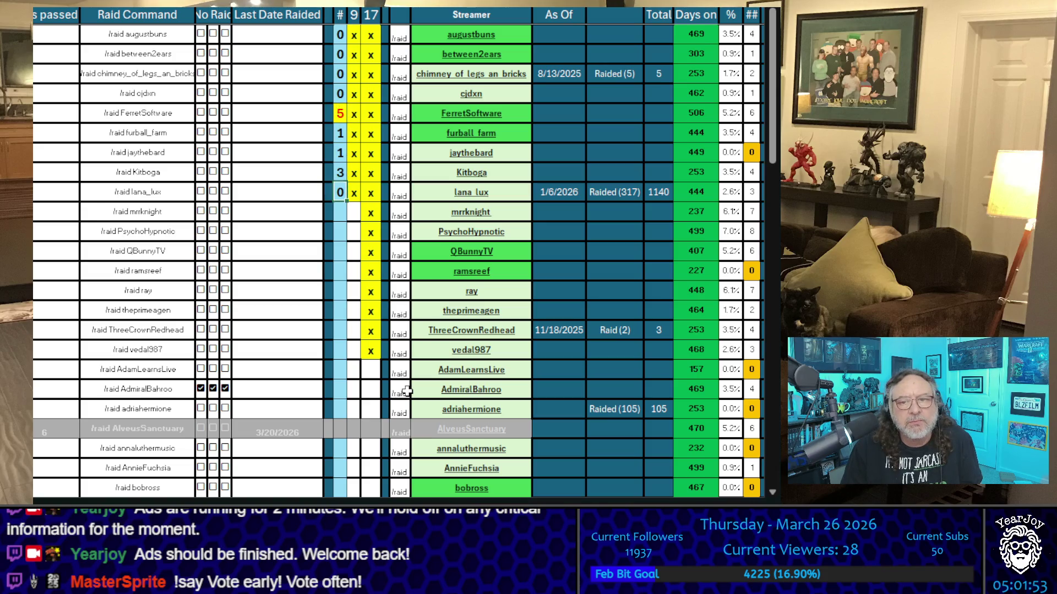
key(Up)
key(Up)
key(Up)
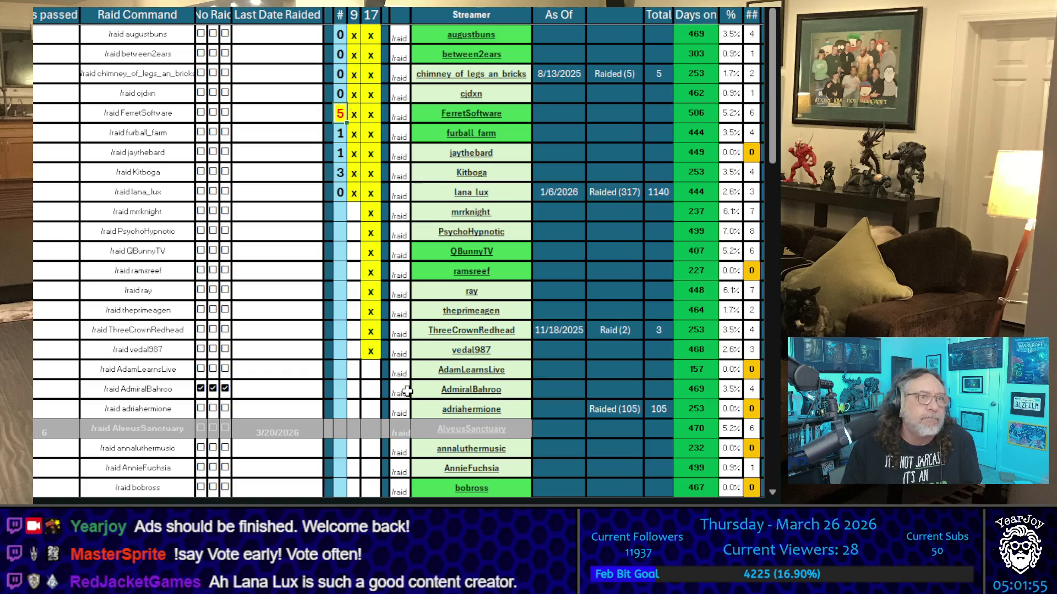
key(Down)
key(Down)
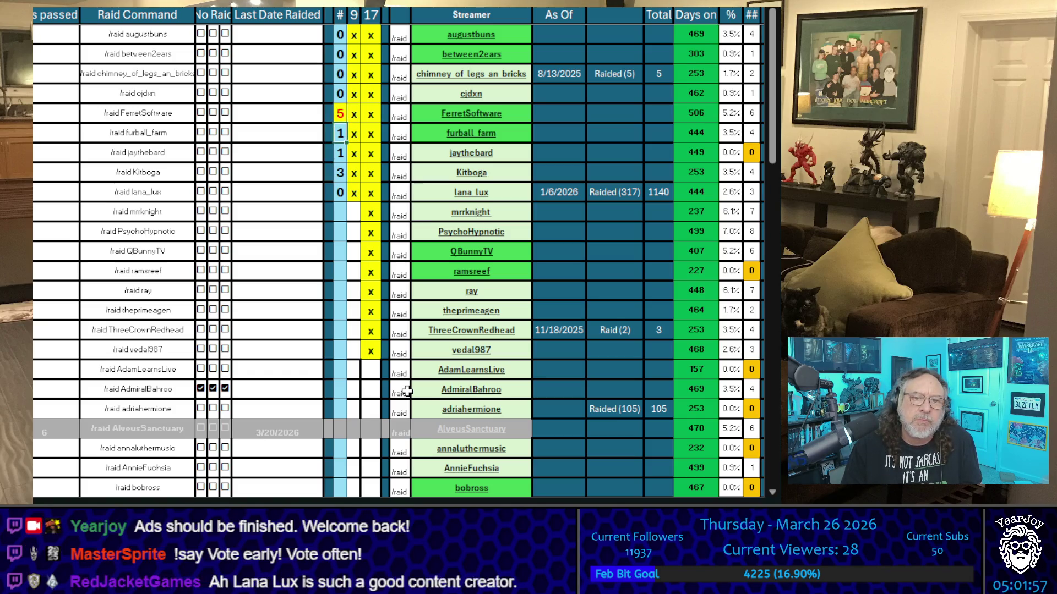
key(Up)
key(Up)
key(Down)
key(Down)
key(Down)
key(Down)
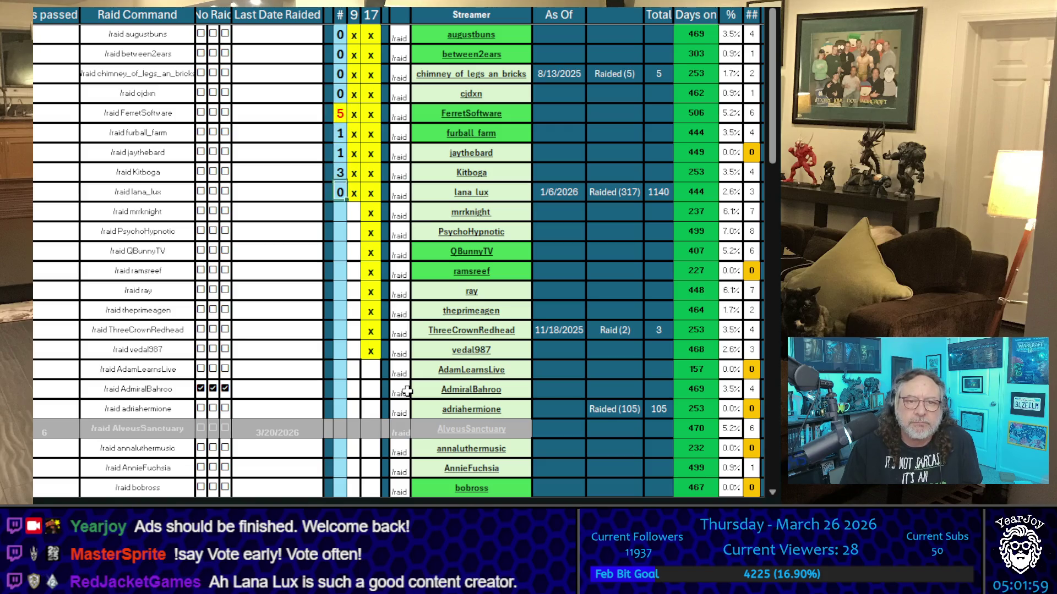
key(Up)
key(Up)
key(Up)
key(Down)
key(Down)
key(Down)
key(Down)
key(Up)
key(Up)
key(Up)
key(Down)
key(Down)
key(Up)
key(Up)
key(Up)
key(Down)
key(Down)
key(Up)
key(Down)
key(Up)
key(Down)
key(Up)
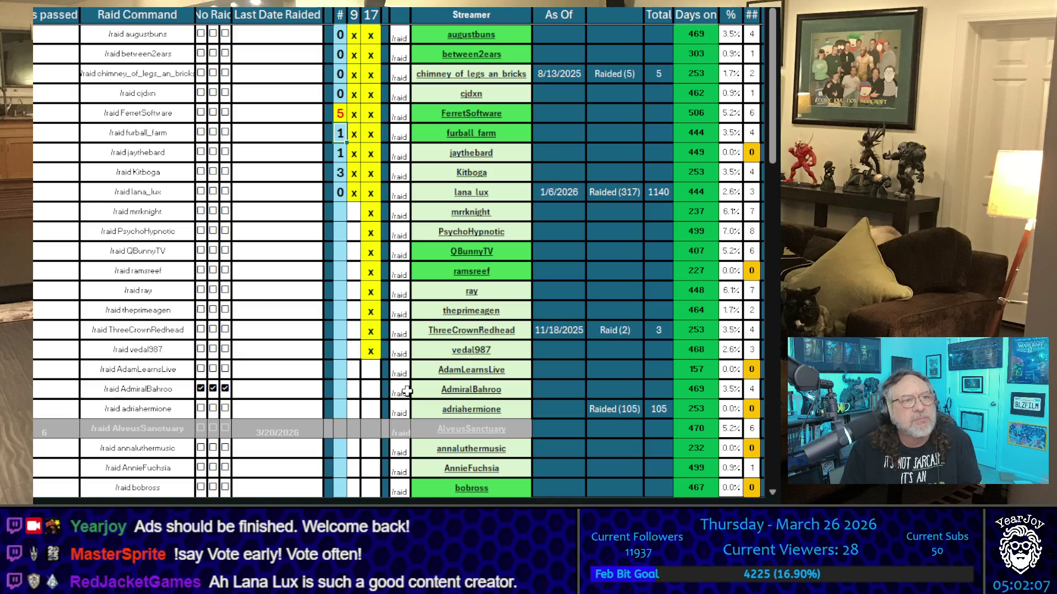
key(Down)
key(Down)
key(Down)
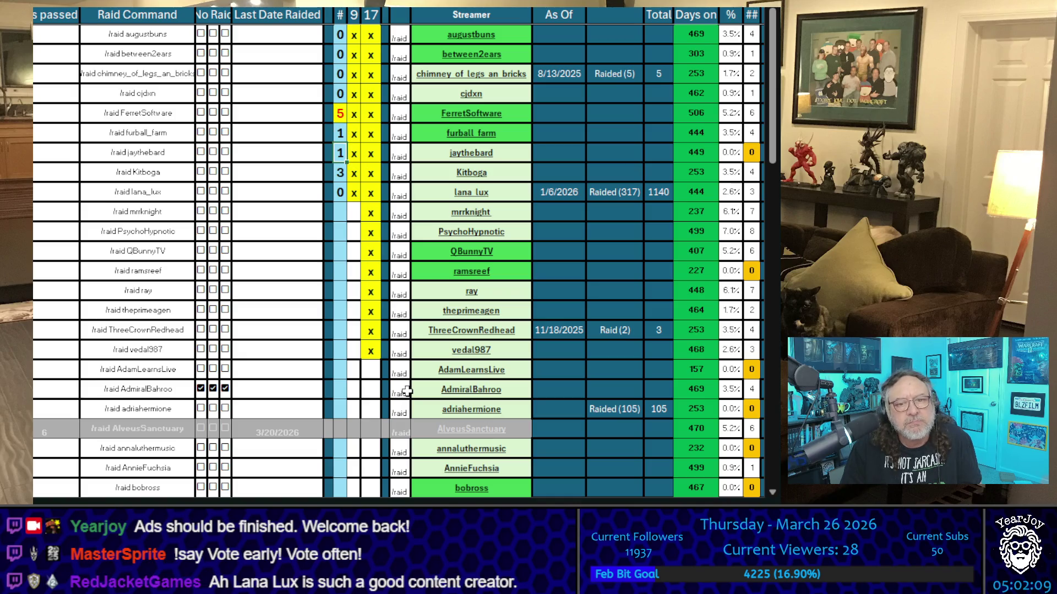
key(Up)
key(Up)
key(Up)
key(Down)
key(Up)
key(Up)
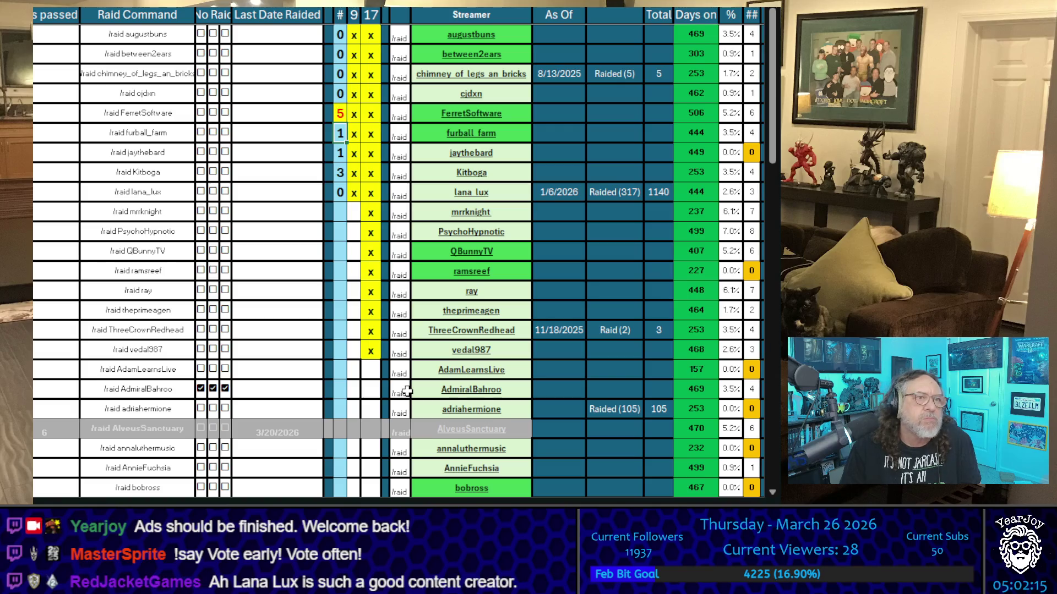
key(Down)
key(Down)
key(Down)
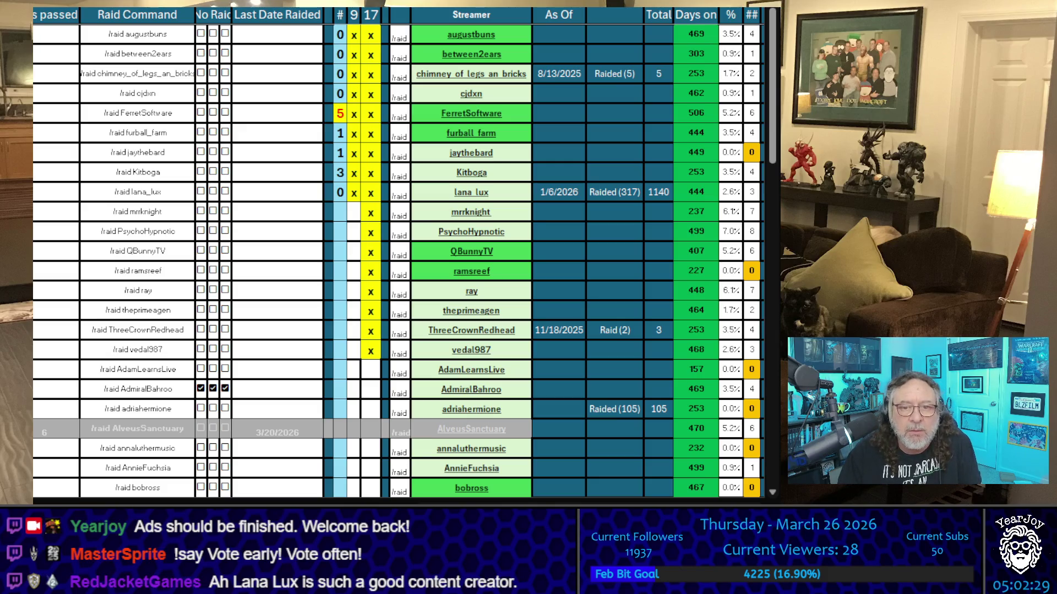
Copy the mrrknight, PsychoHypnotic, QBunnyTV and ramsreef streamer cells
click(514, 213)
key(ctrl+c)
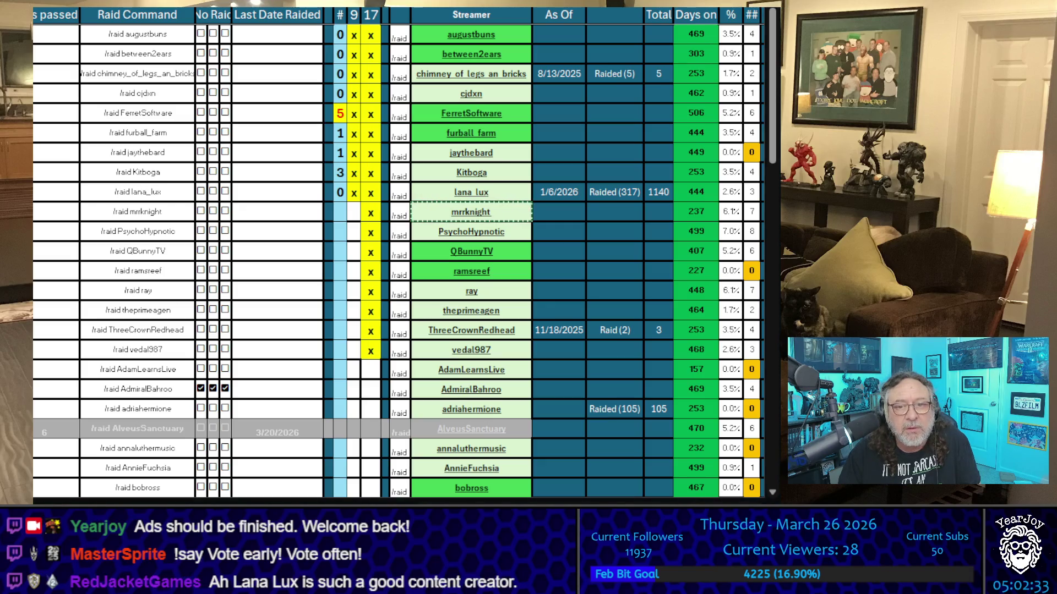
key(Down)
key(Right)
key(ctrl+c)
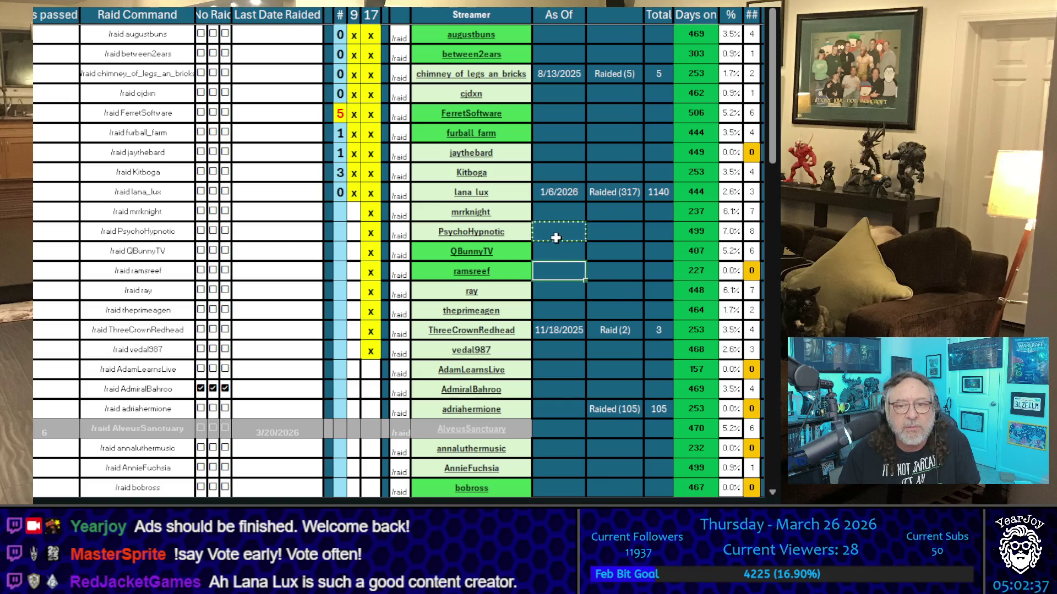
key(Left)
key(ctrl+c)
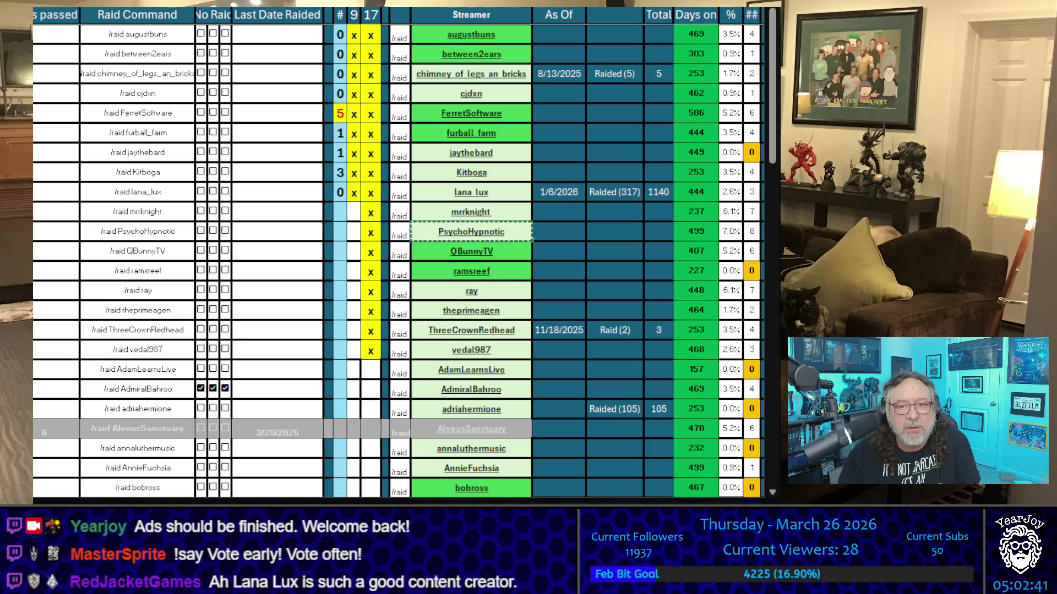
click(512, 250)
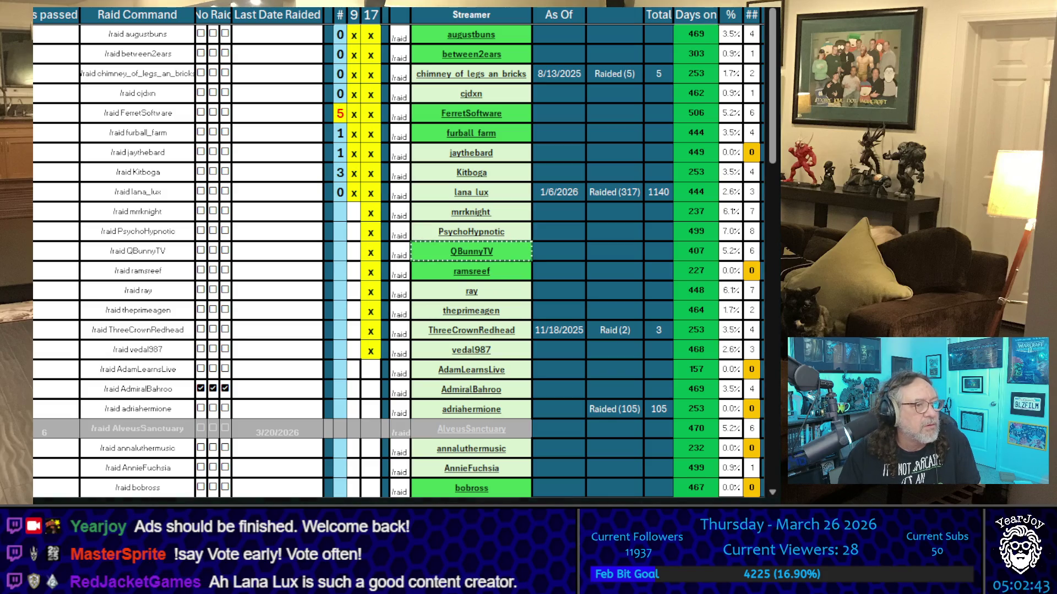
key(Down)
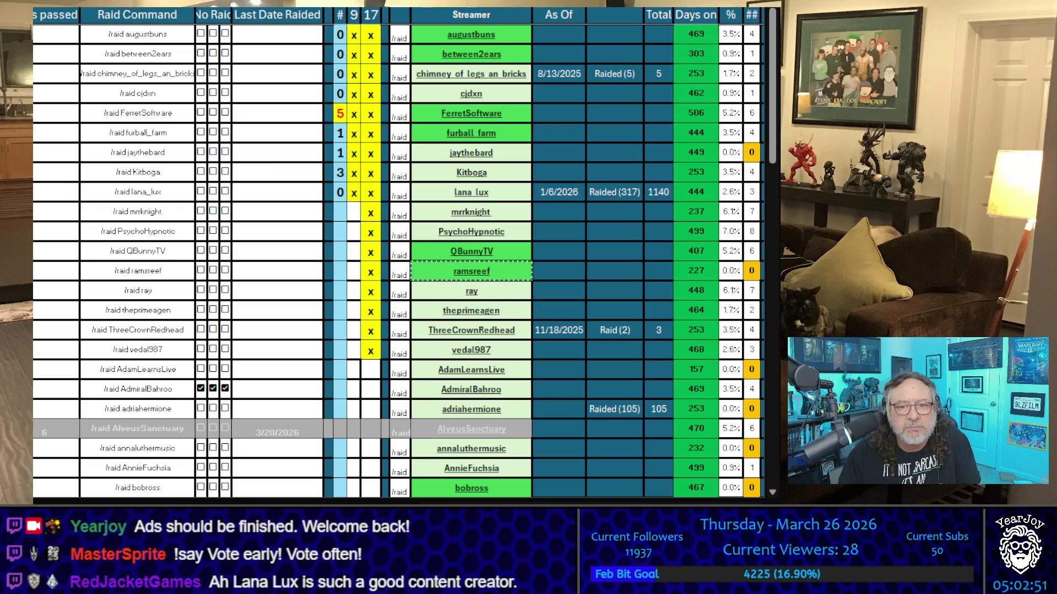
Fill x into the 9 column and 0 into the count column for the four new rows
click(354, 271)
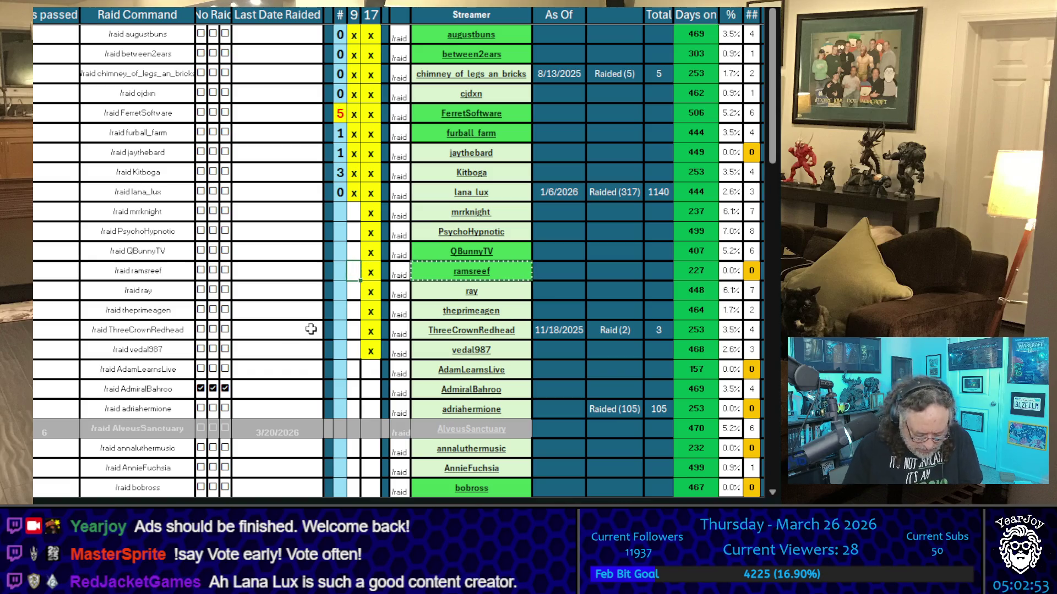
key(x)
key(Up)
key(x)
key(Up)
key(x)
key(Up)
key(x)
key(Up)
key(Left)
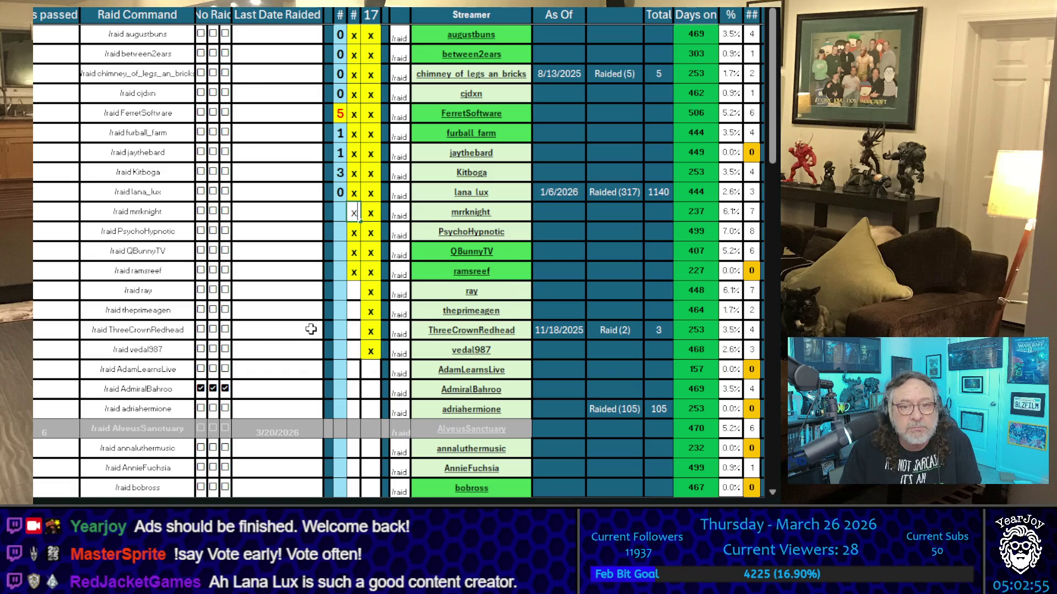
key(Down)
key(0)
key(Down)
key(0)
key(Down)
key(0)
key(Down)
key(0)
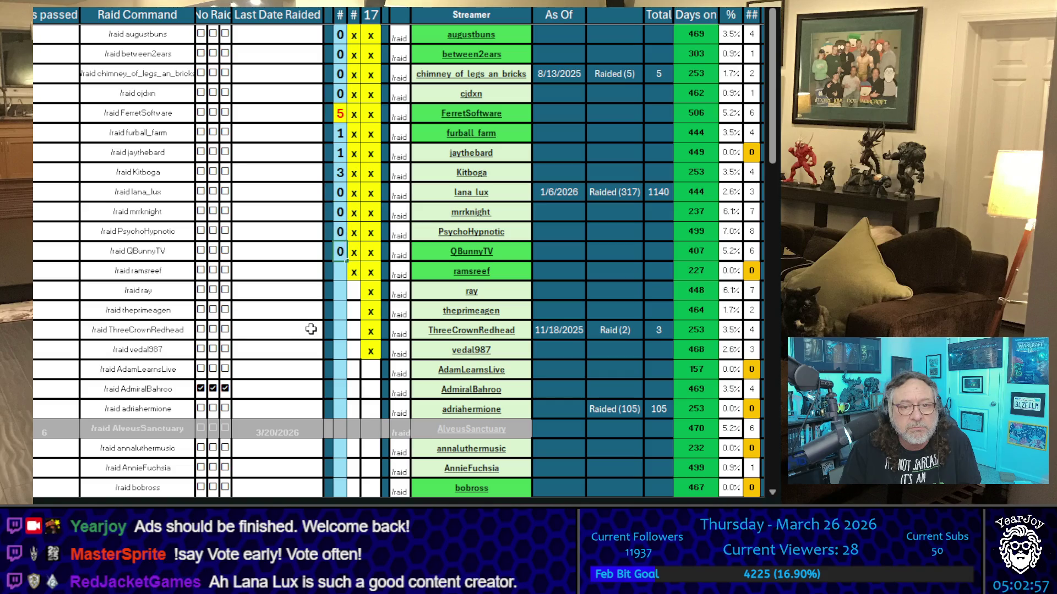
key(Up)
key(Up)
key(Up)
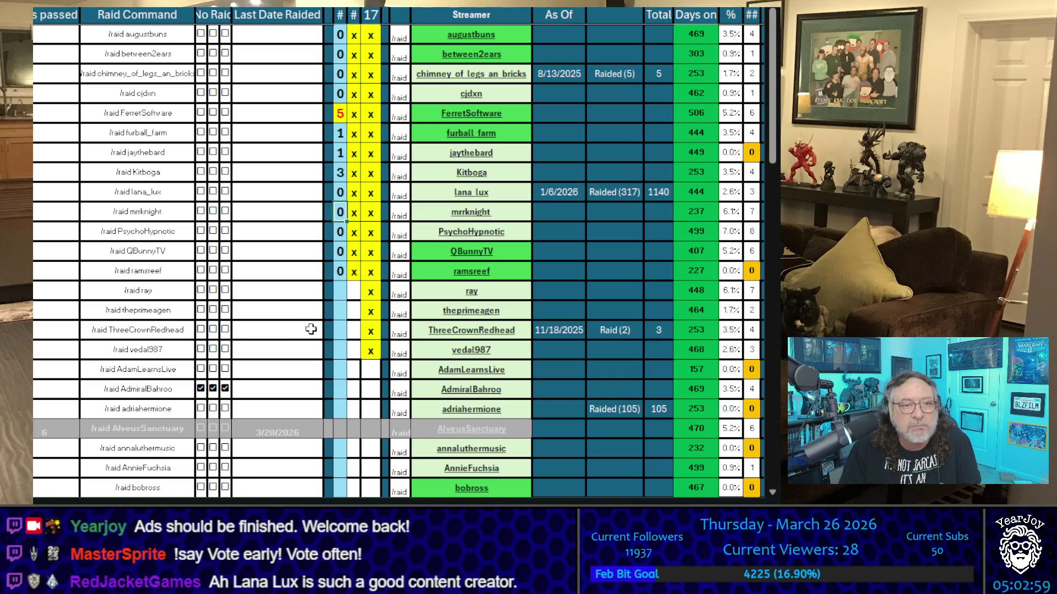
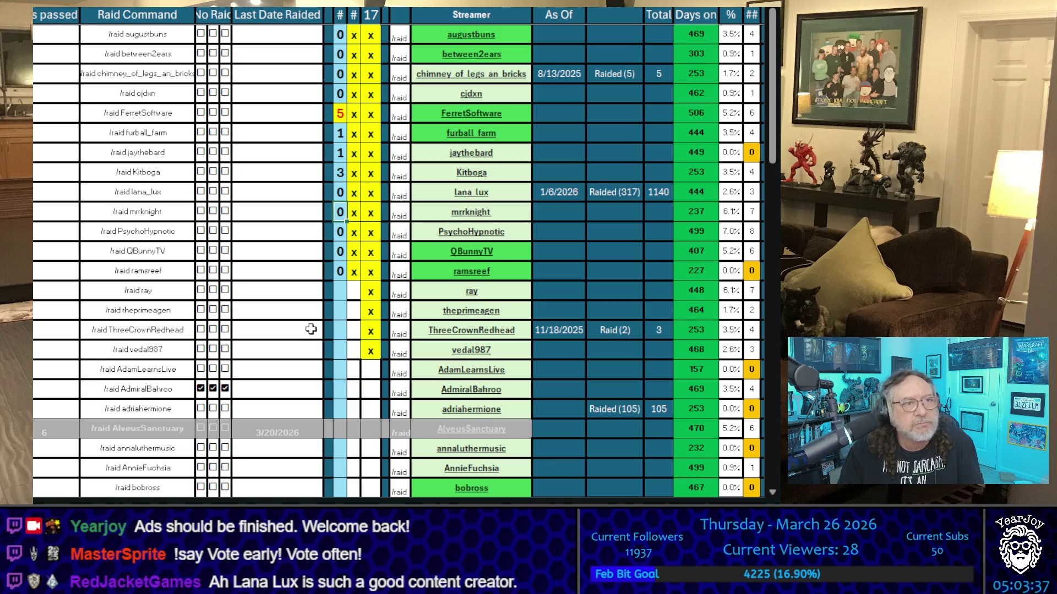
Enter tallies of 1 for mrknight, 3 for PsychoHypnotic and 1 for QBunnyTV in the # column
text(1)
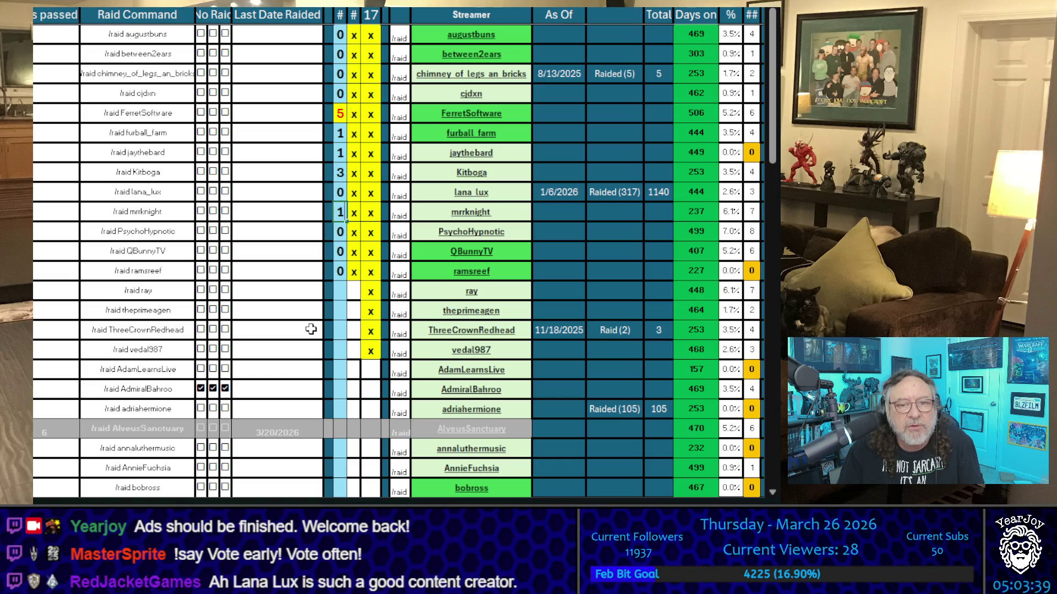
key(Return)
key(Return)
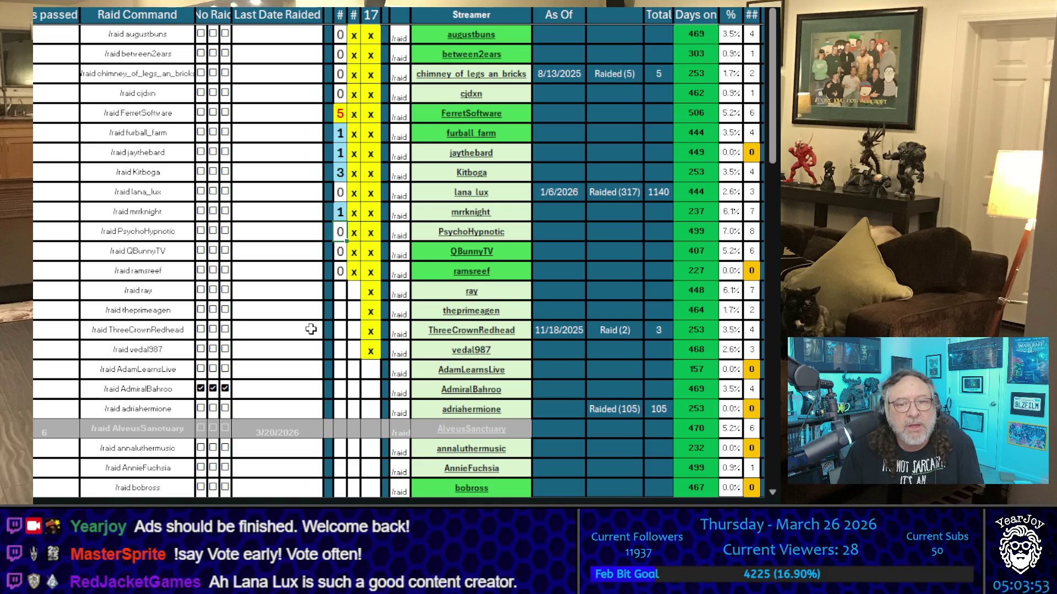
text(3)
key(Up)
key(Down)
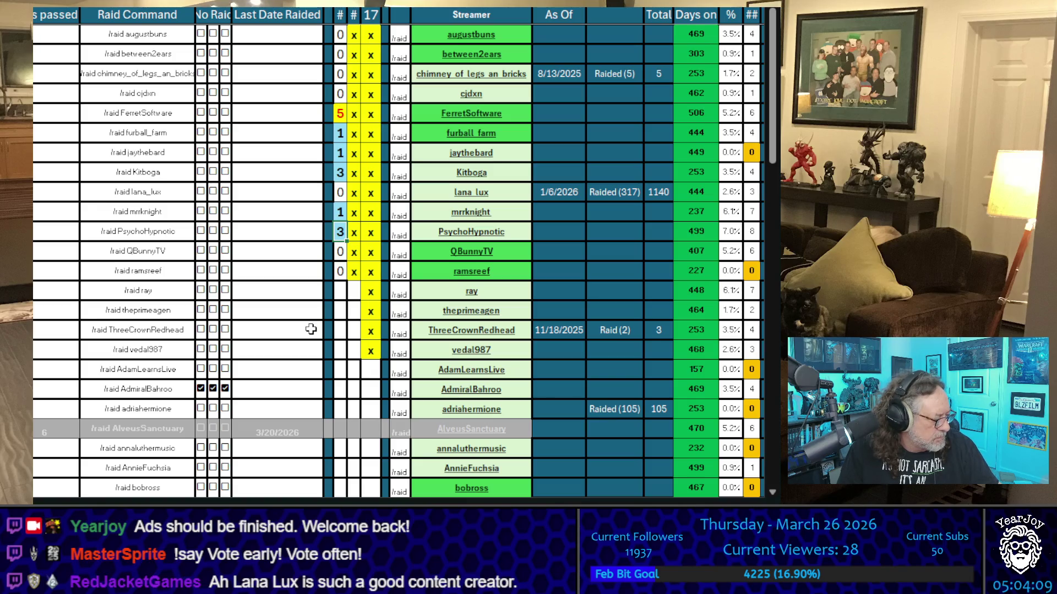
key(Down)
text(1)
key(Return)
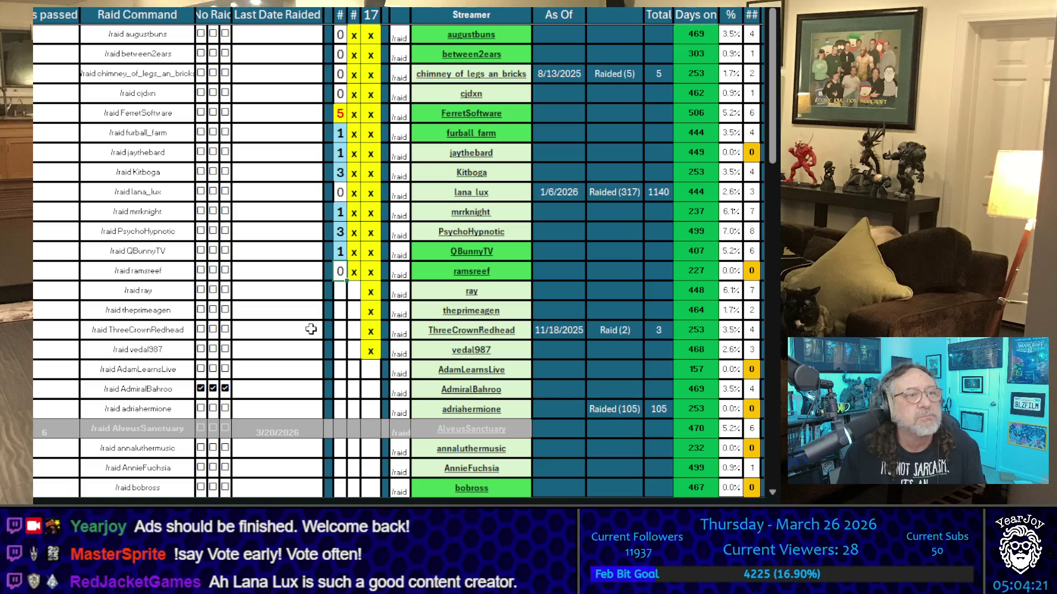
key(Up)
text(4)
key(Return)
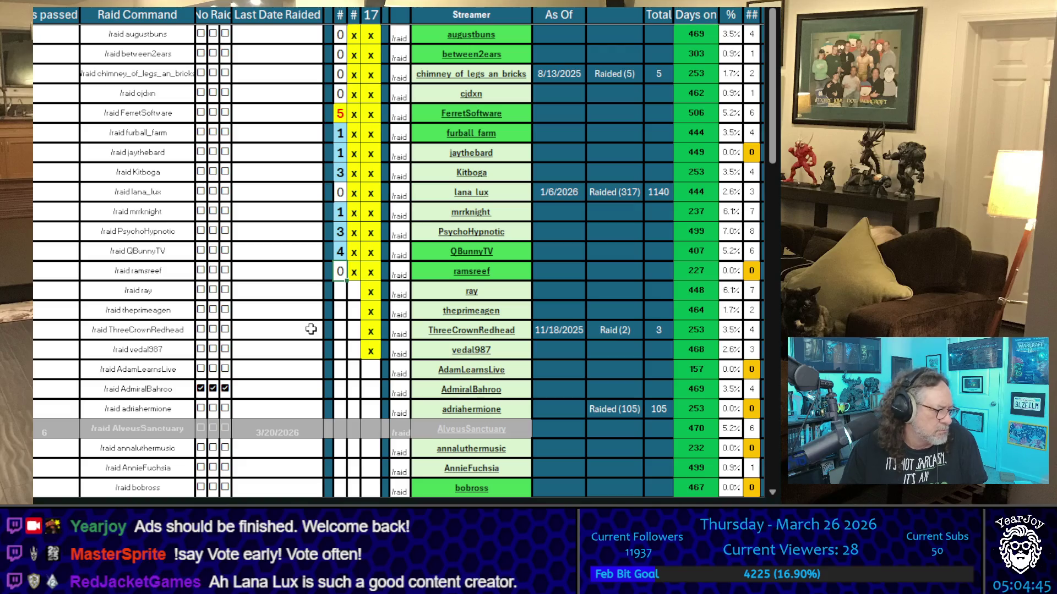
key(Return)
key(Up)
key(Up)
key(Up)
text(4)
key(Return)
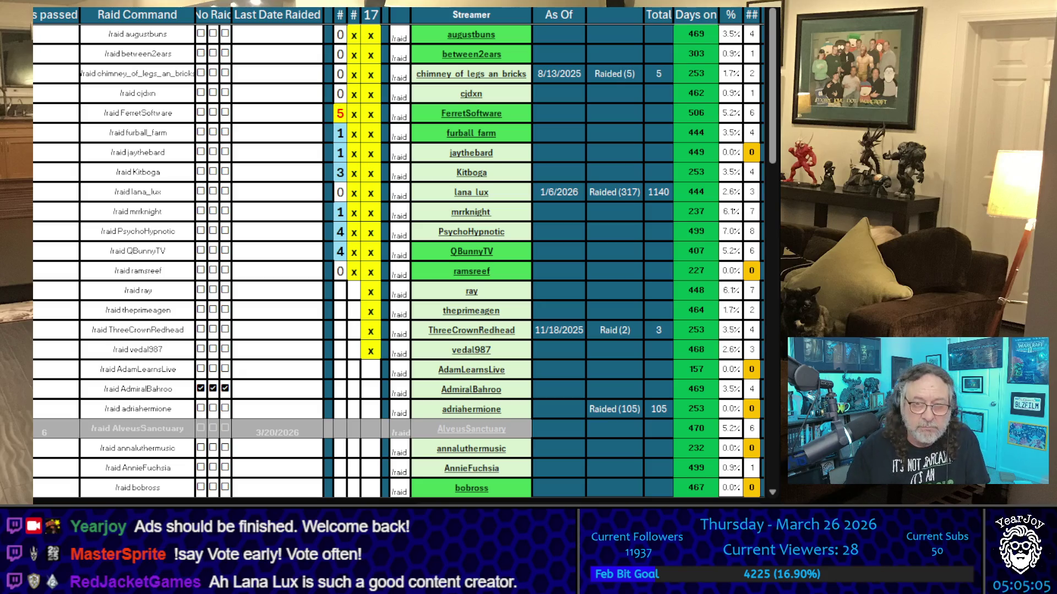
click(508, 297)
Copy the ray, theprimeagen, ThreeCrownRedhead and vedal987 names, then fill x down the second # column
key(ctrl+c)
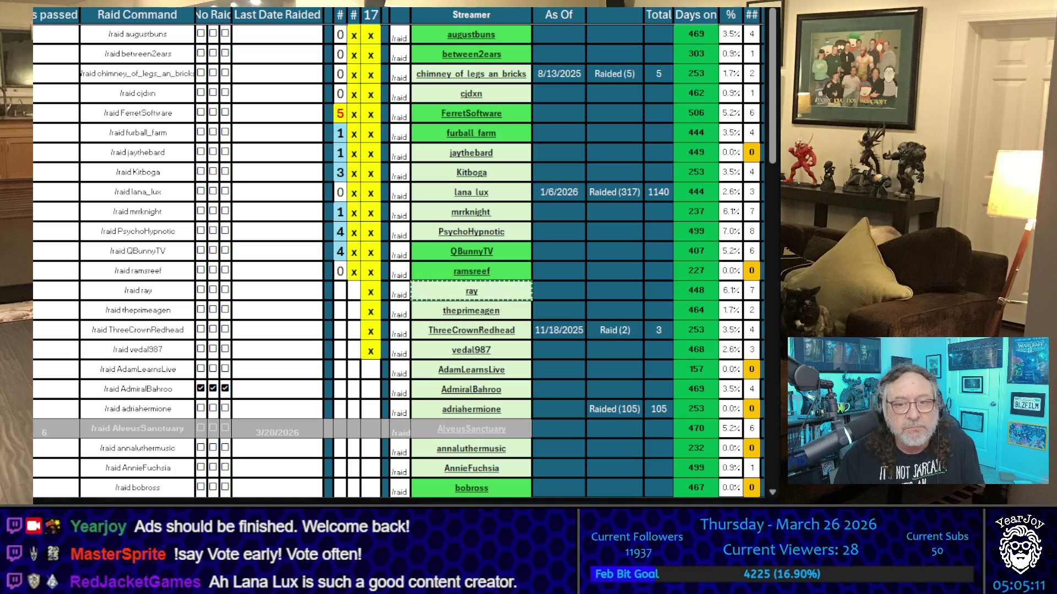
shift+click(519, 313)
key(ctrl+c)
click(518, 313)
key(ctrl+c)
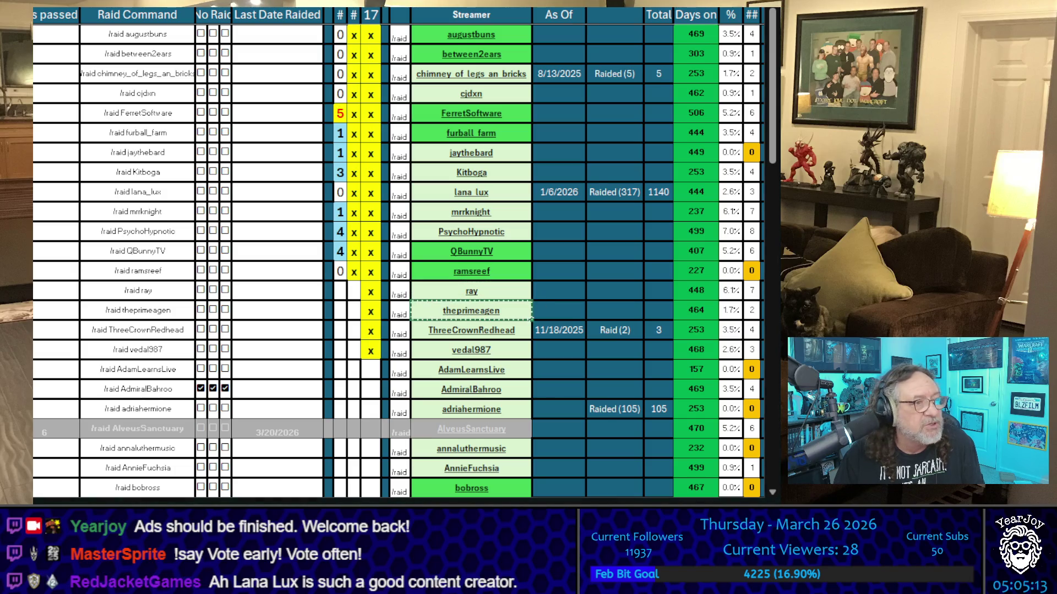
click(529, 330)
key(ctrl+c)
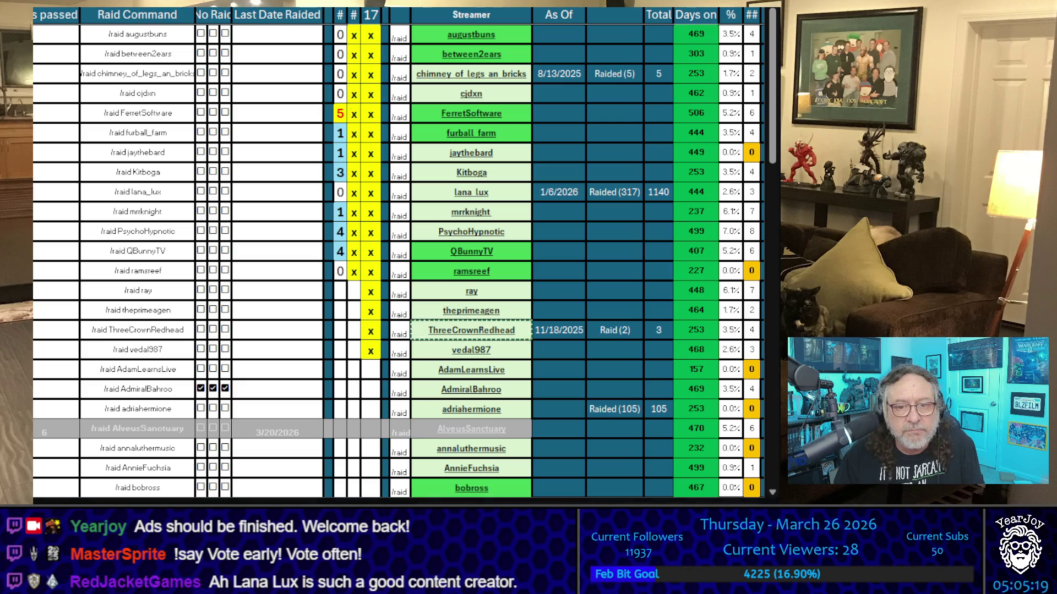
click(471, 350)
key(ctrl+c)
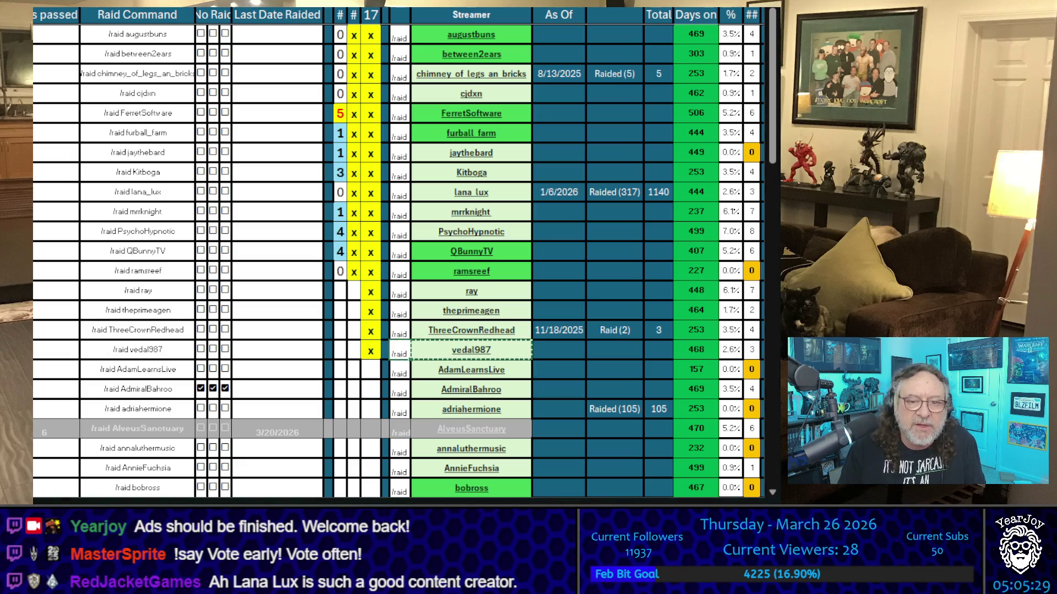
click(353, 350)
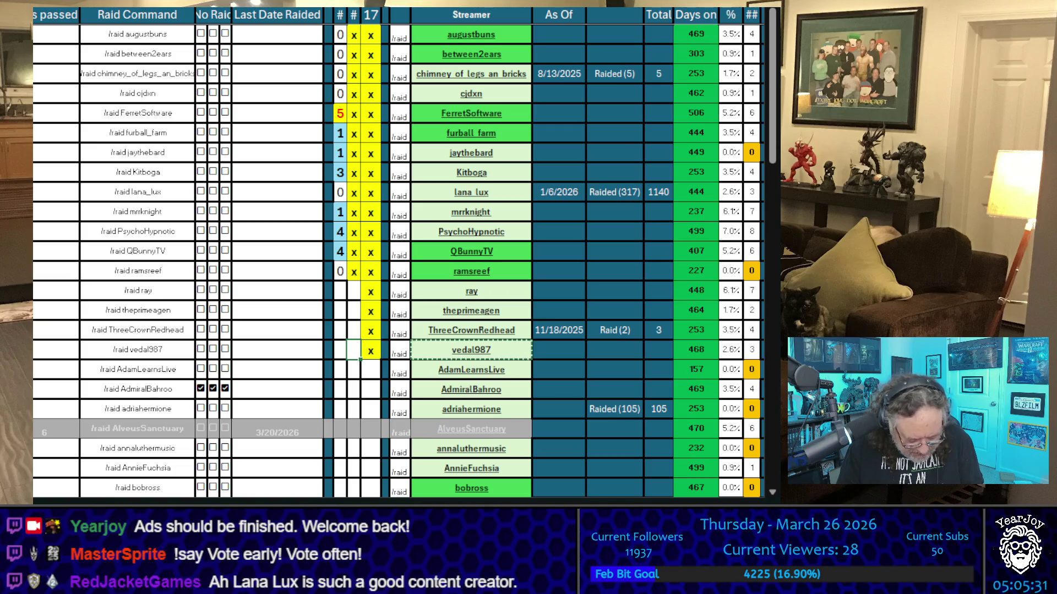
mouse_move(360, 358)
mouse_down()
mouse_move(360, 300)
mouse_move(346, 321)
mouse_move(346, 358)
mouse_up()
Enter starting tallies: 0 for ray and 1 for vedal987
click(340, 291)
text(0)
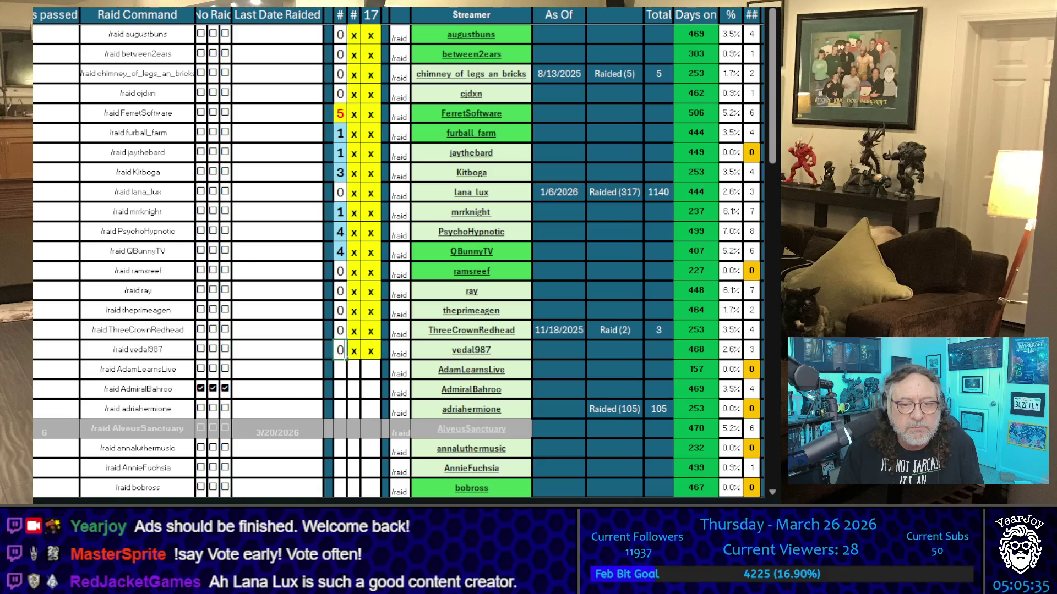
click(340, 311)
click(340, 291)
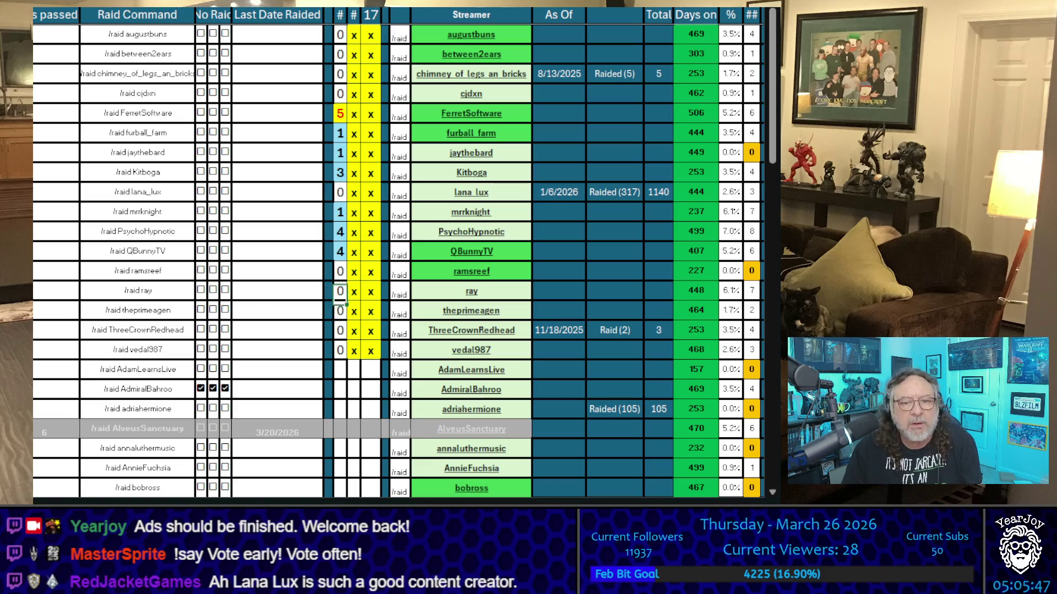
click(340, 310)
text(1)
click(340, 350)
text(1)
key(Up)
key(Up)
key(Up)
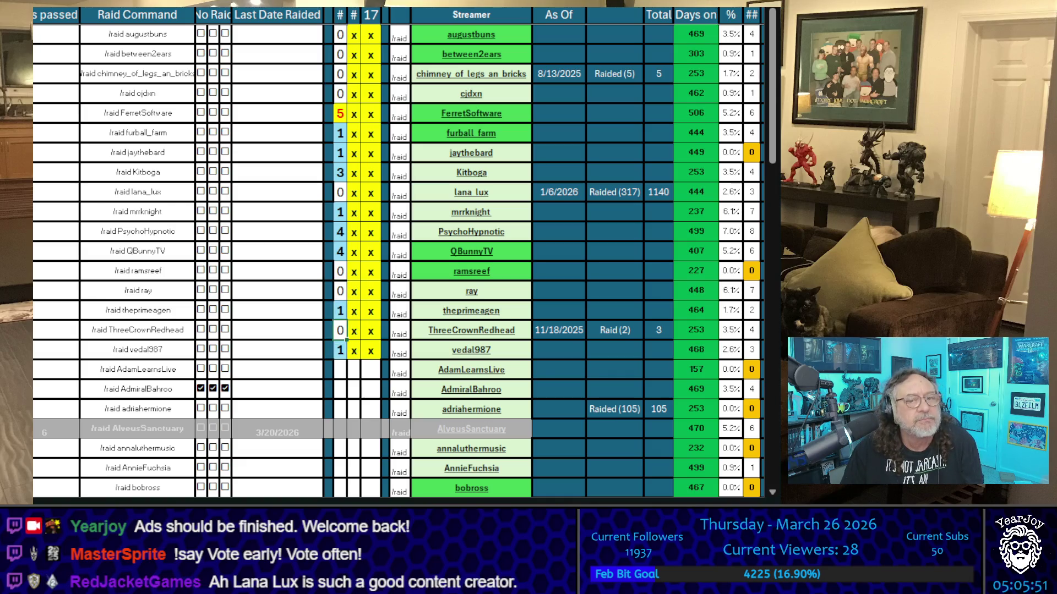
Set theprimeagen's tally to 3 and ray's to 1, then select theprimeagen's Last Date Raided cell
click(340, 310)
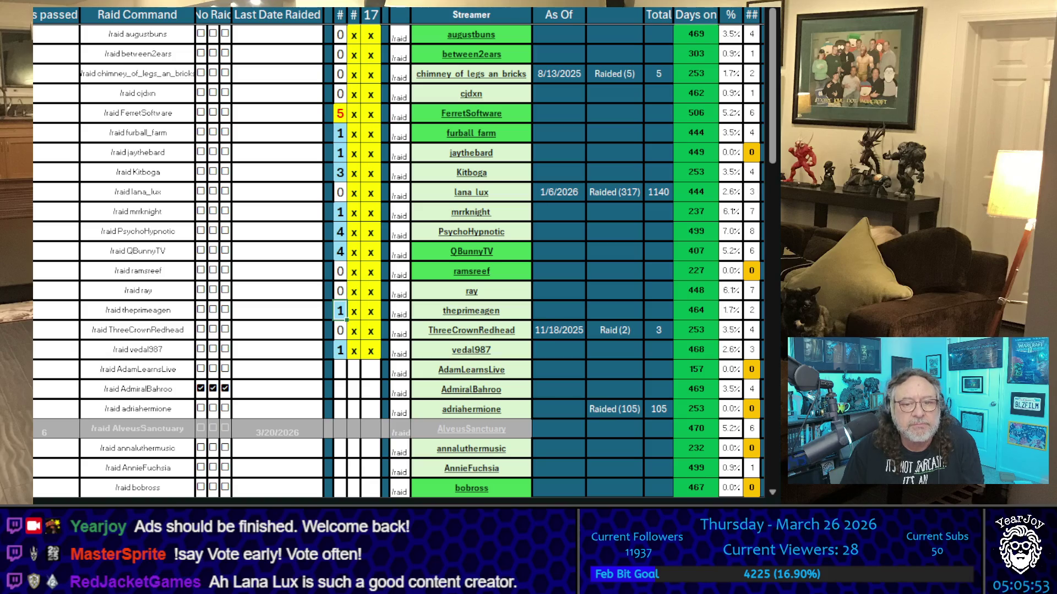
text(3)
key(Up)
text(1)
key(Return)
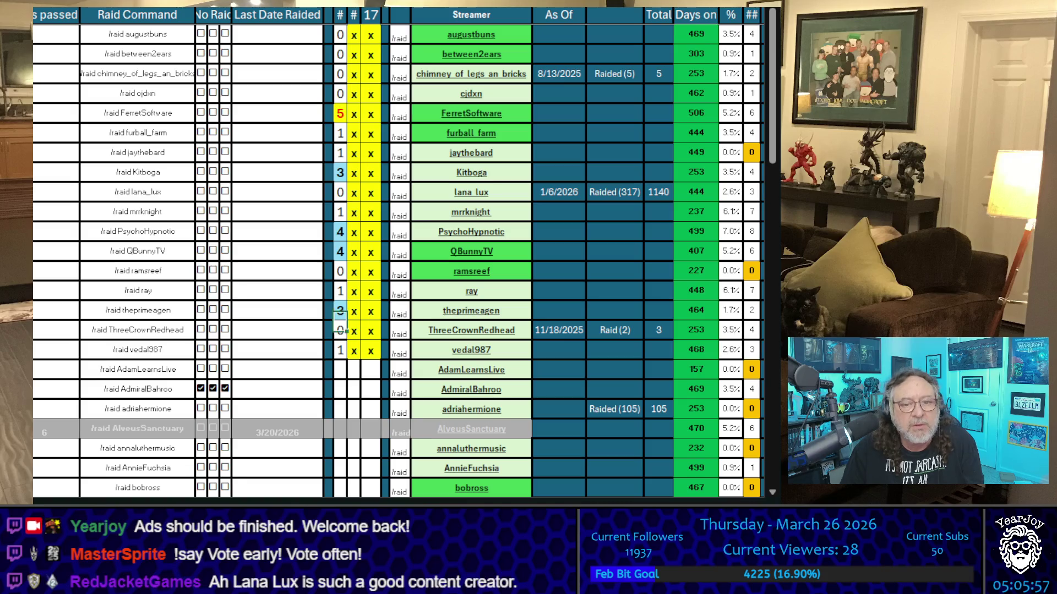
click(328, 310)
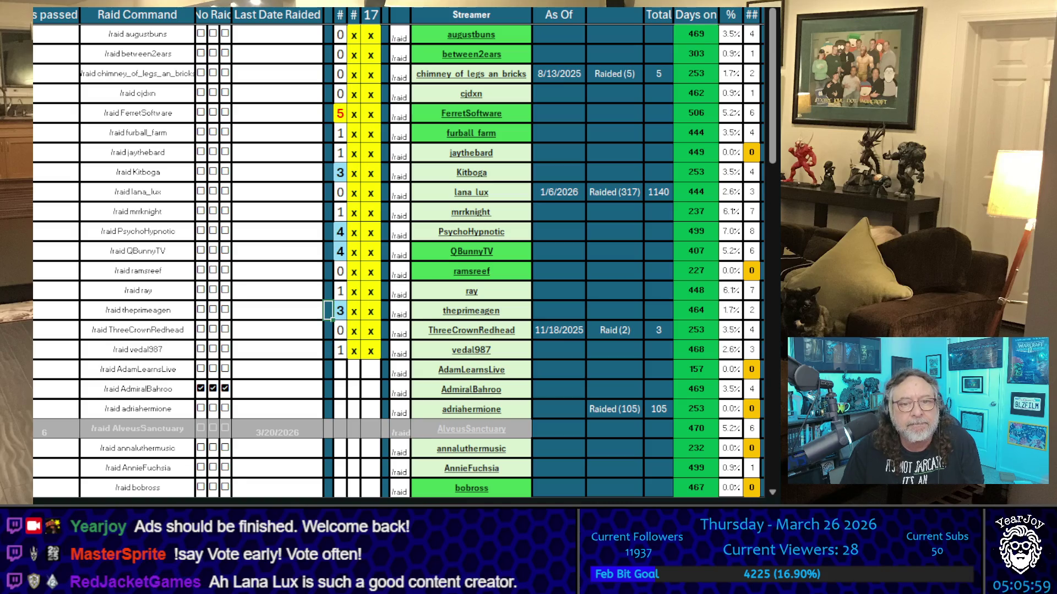
click(277, 310)
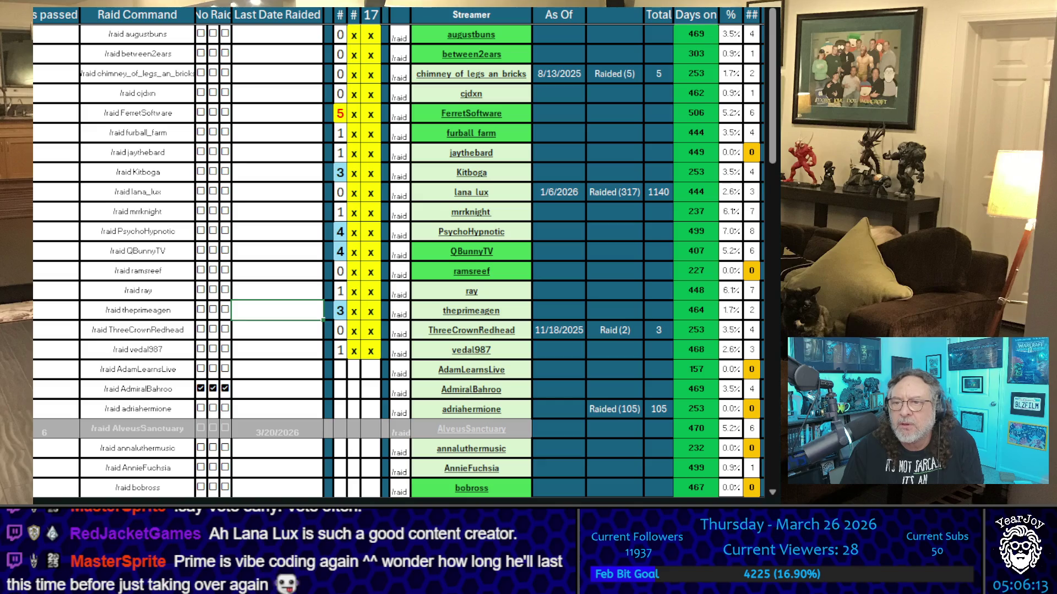
key(Up)
key(Up)
key(Down)
key(Down)
key(Right)
key(Right)
text(4)
key(Return)
text(5)
key(Up)
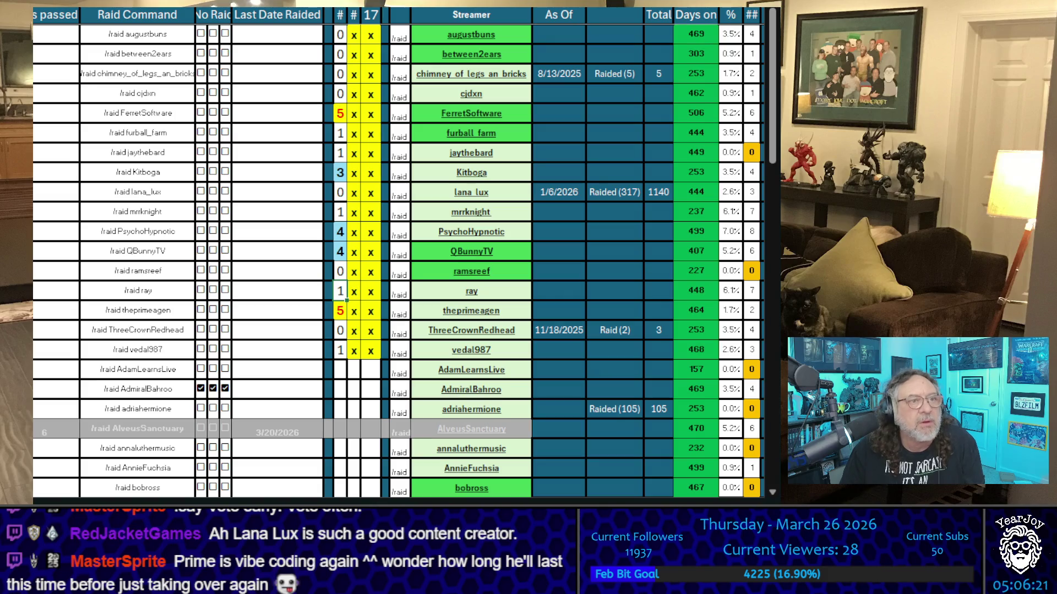
key(Down)
text(6)
key(Return)
click(340, 311)
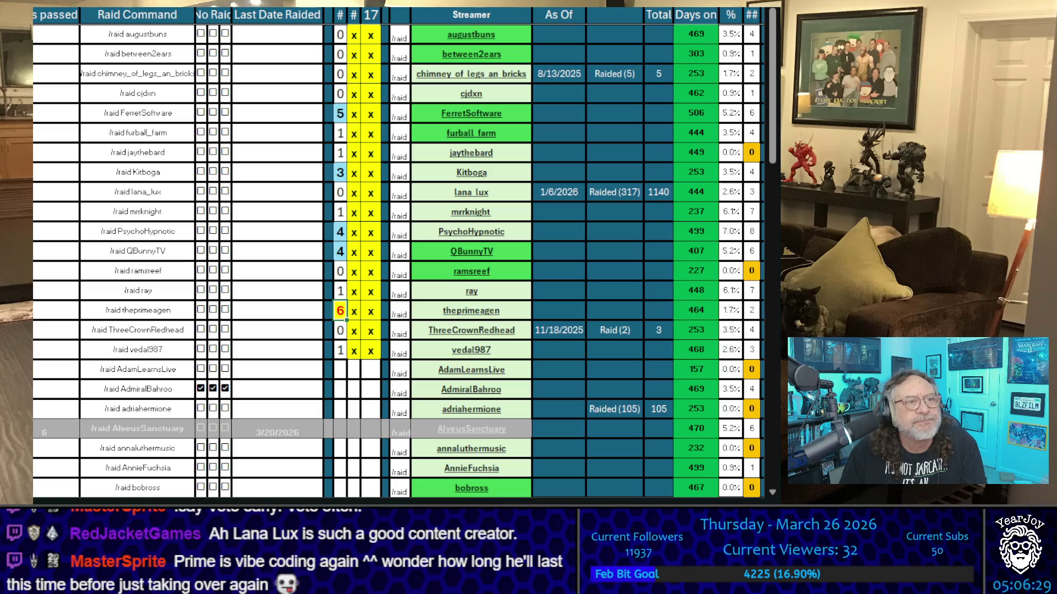
key(Down)
key(Down)
key(Up)
key(Up)
key(Up)
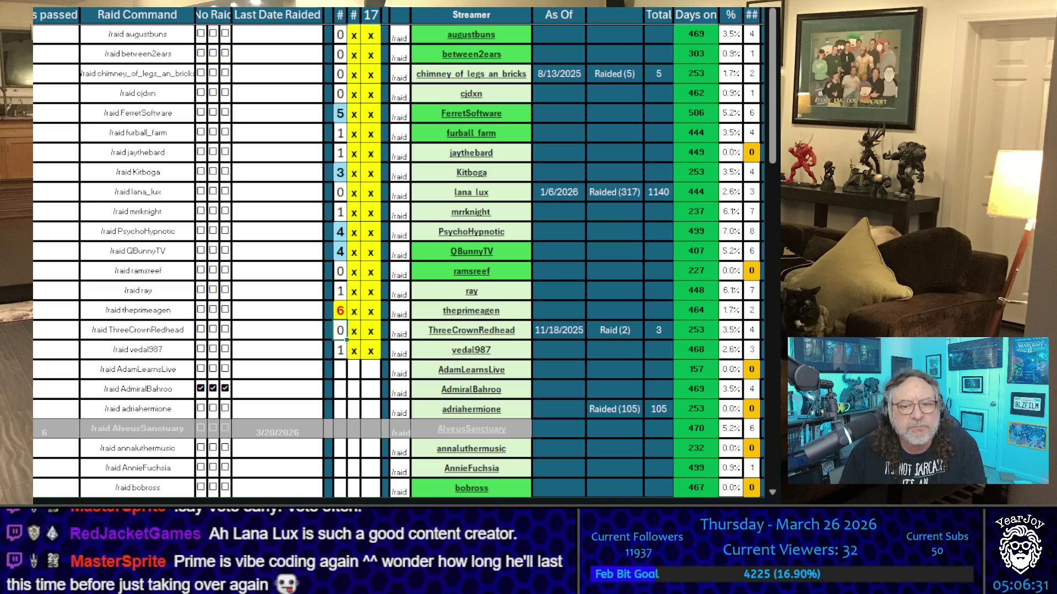
key(Up)
key(Up)
key(Down)
key(Down)
key(Down)
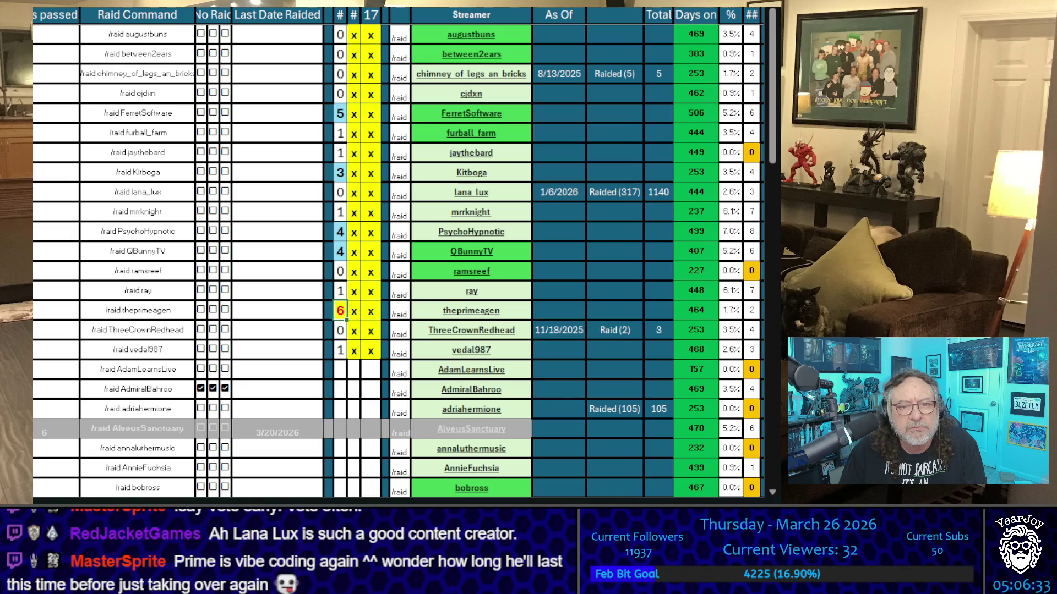
key(Up)
key(Up)
key(Up)
key(Up)
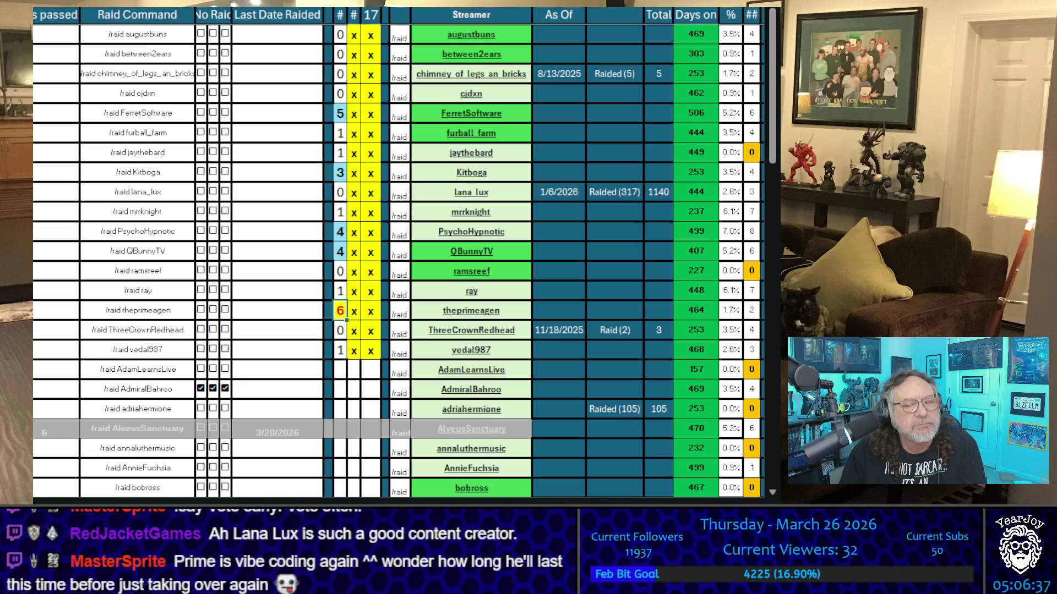
key(Down)
key(Down)
key(Down)
key(Up)
key(Up)
key(Up)
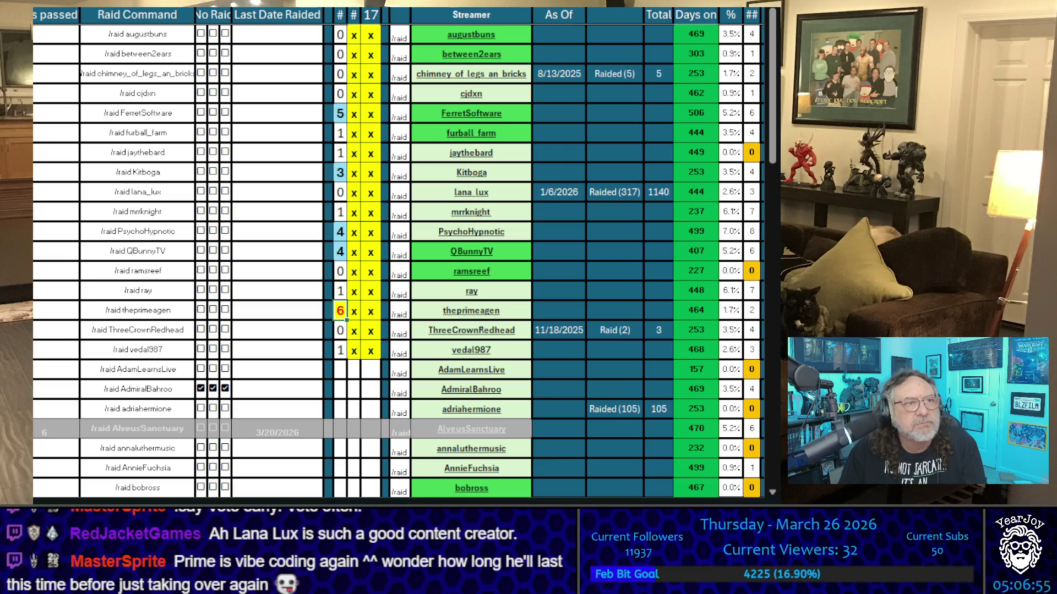
click(340, 290)
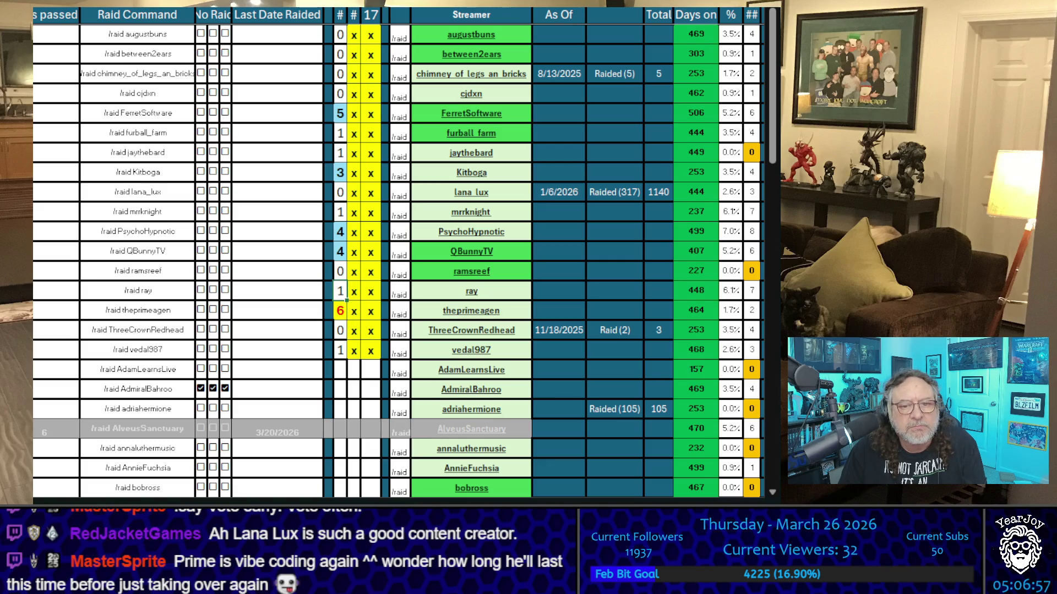
key(Down)
key(Down)
key(Down)
key(Up)
key(Up)
key(Up)
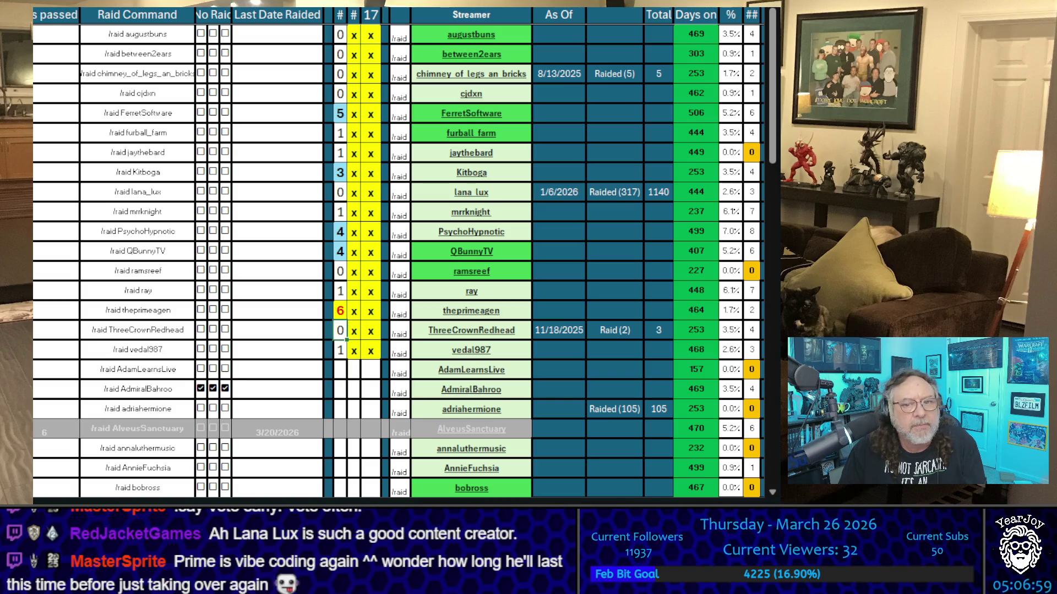
click(341, 310)
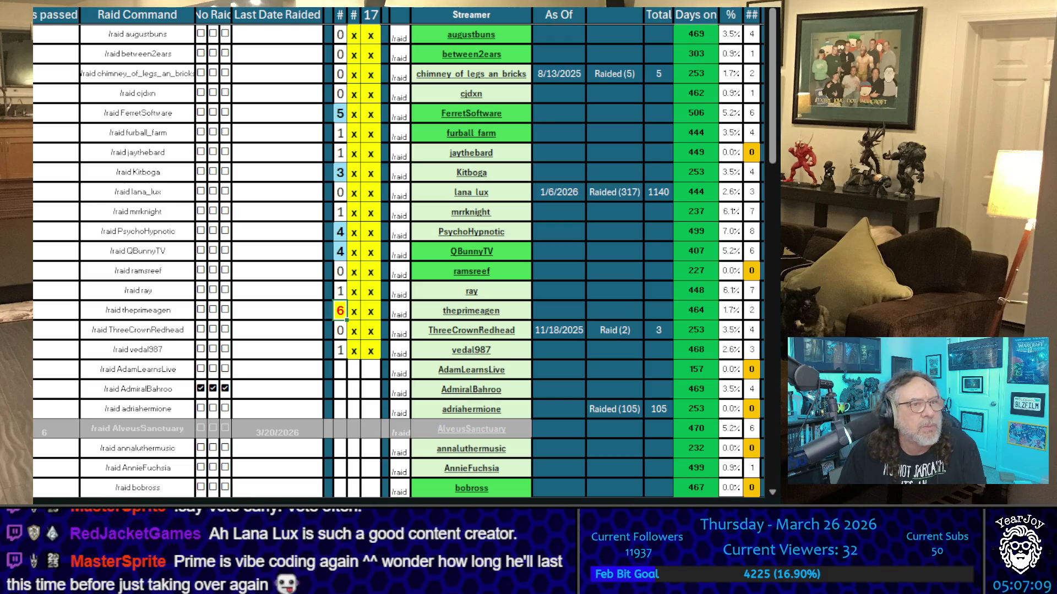
click(340, 331)
key(Up)
key(Up)
key(Up)
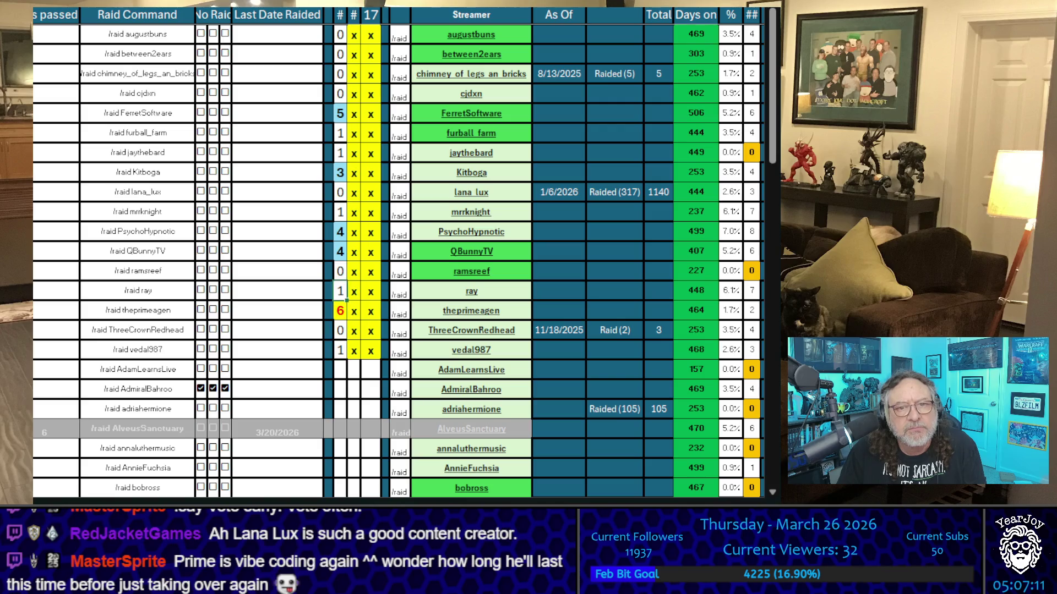
key(Down)
key(Down)
key(Down)
key(Down)
key(Down)
key(Up)
key(Up)
key(Up)
key(Down)
key(Down)
key(Down)
key(Down)
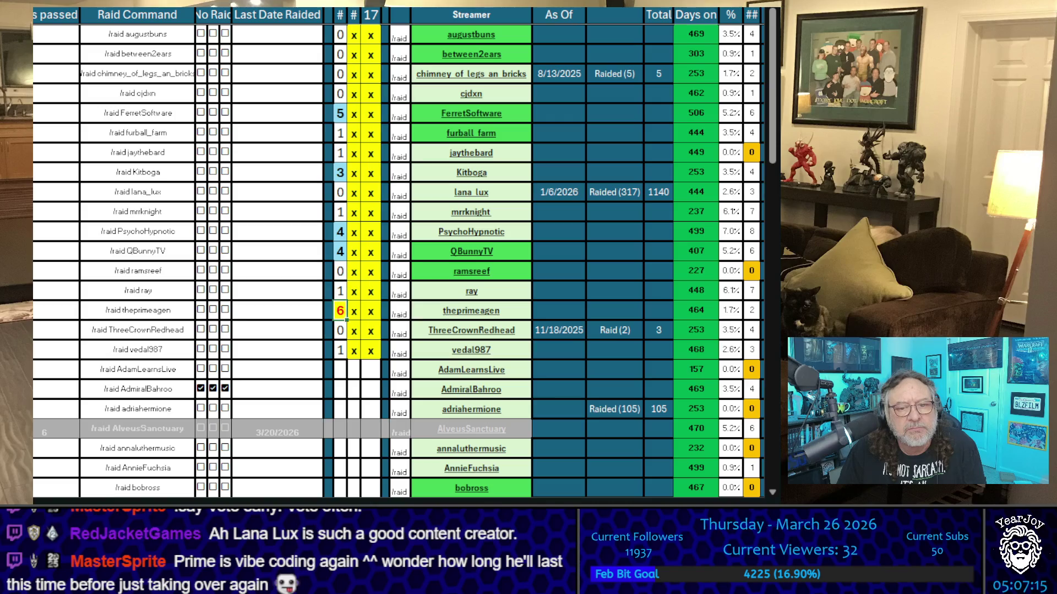
key(Up)
key(Up)
key(Up)
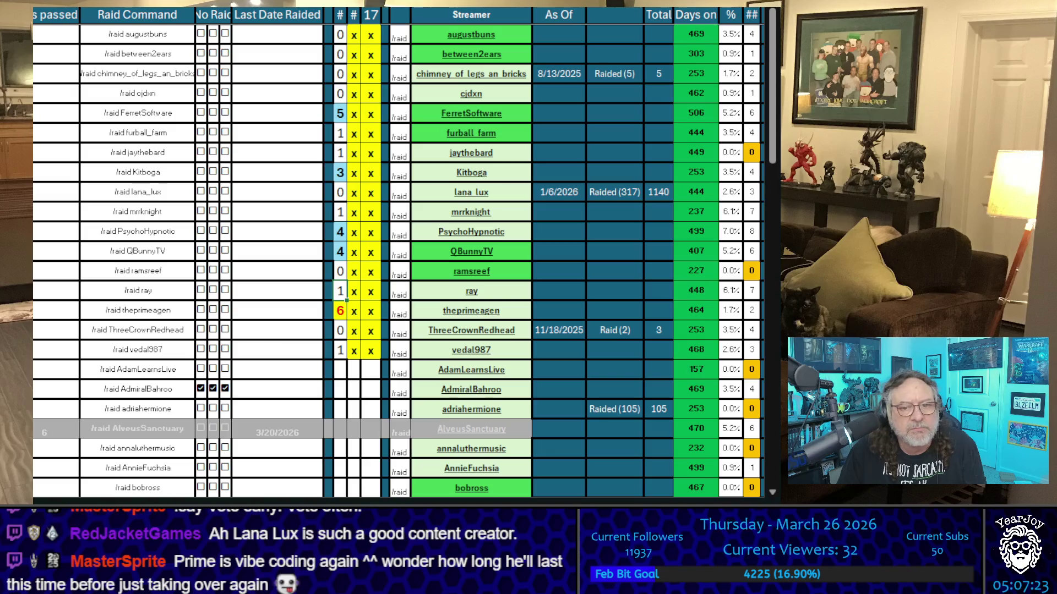
key(Down)
key(Down)
key(Down)
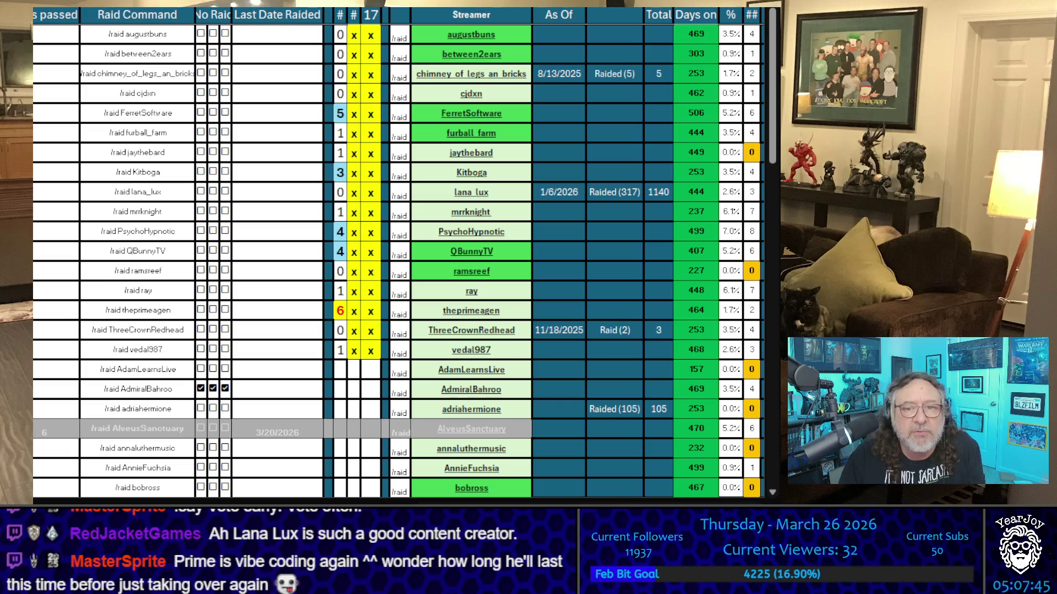
click(520, 109)
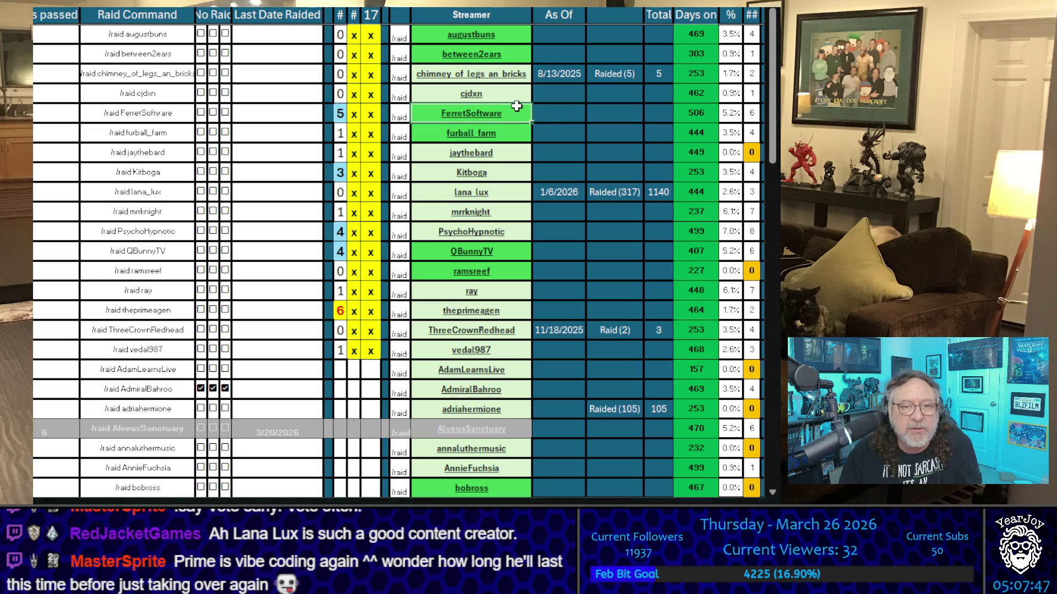
Copy the FerretSoftware, Kitboga, PsychoHypnotic, QBunnyTV and theprimeagen names, then the whole # column
key(ctrl+c)
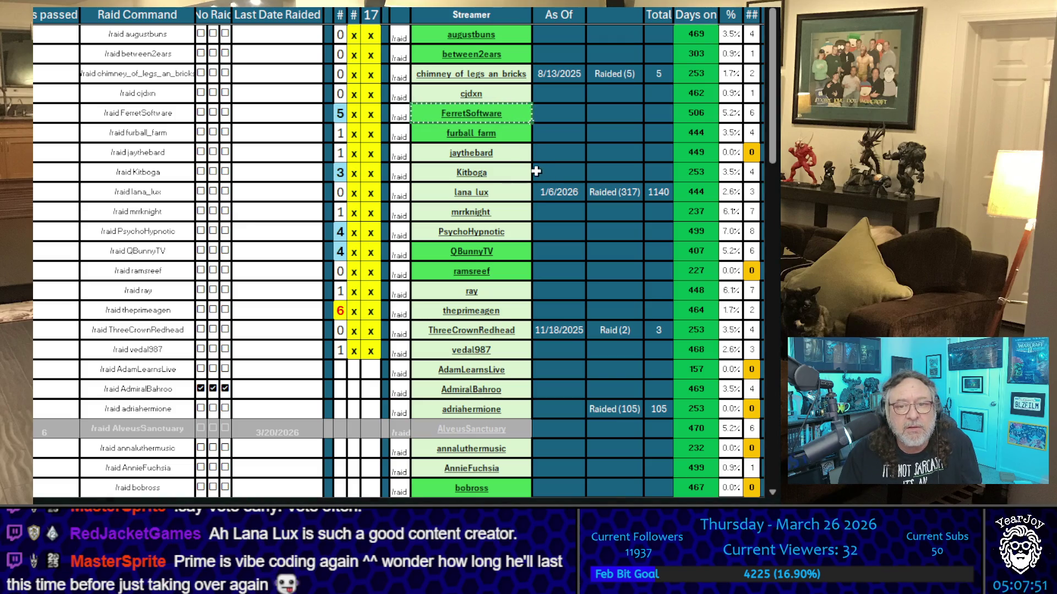
click(518, 169)
key(ctrl+c)
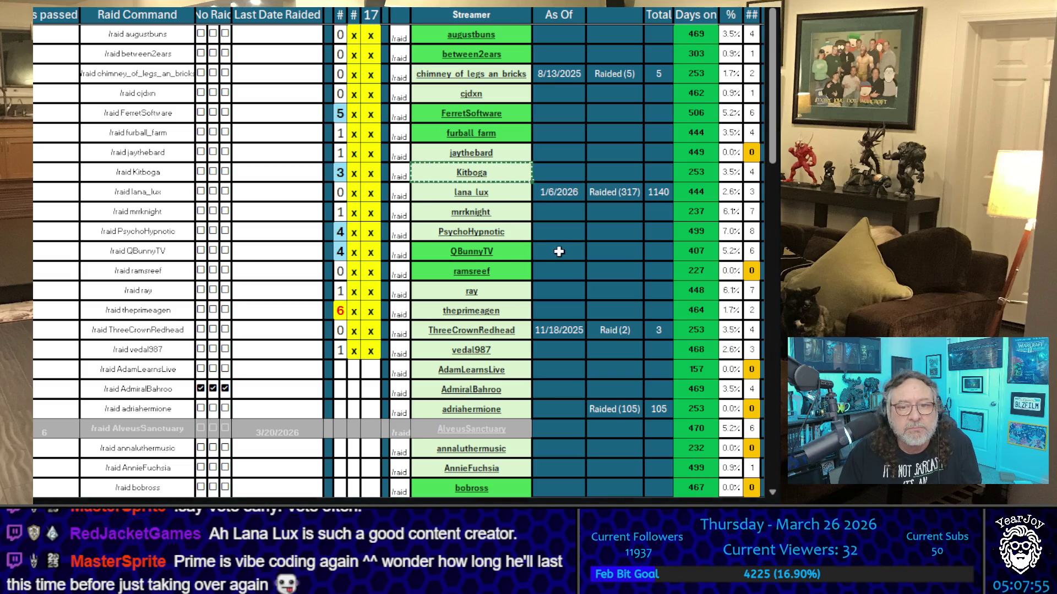
click(528, 234)
key(ctrl+c)
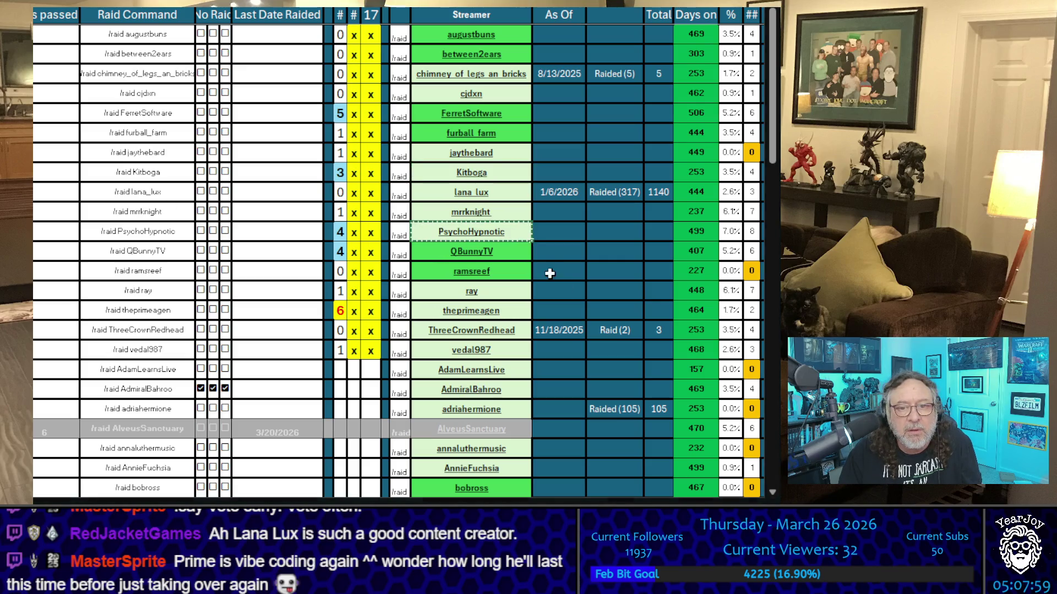
click(526, 257)
key(ctrl+c)
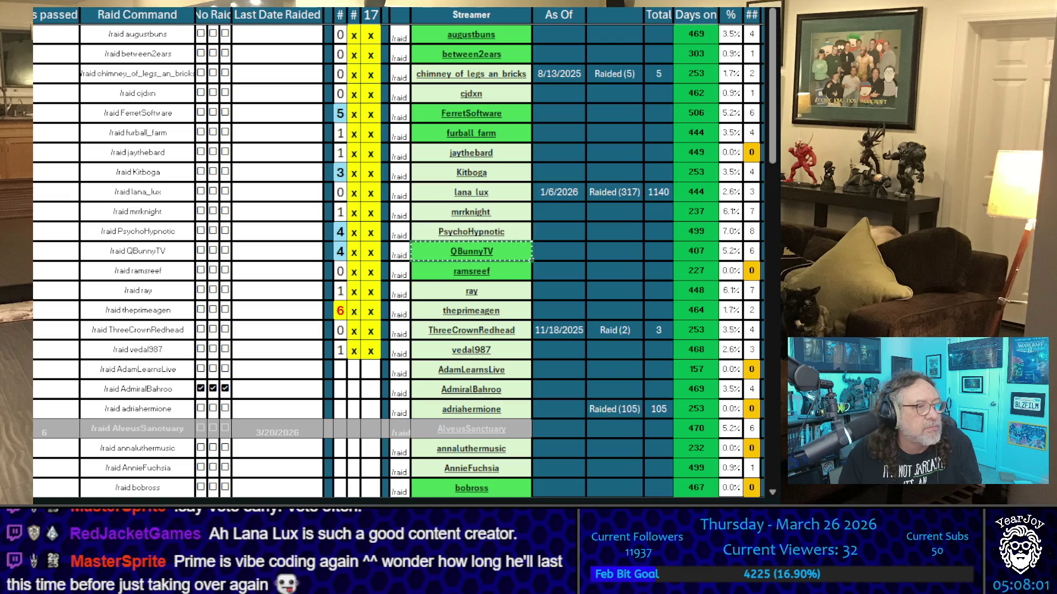
click(527, 317)
key(ctrl+c)
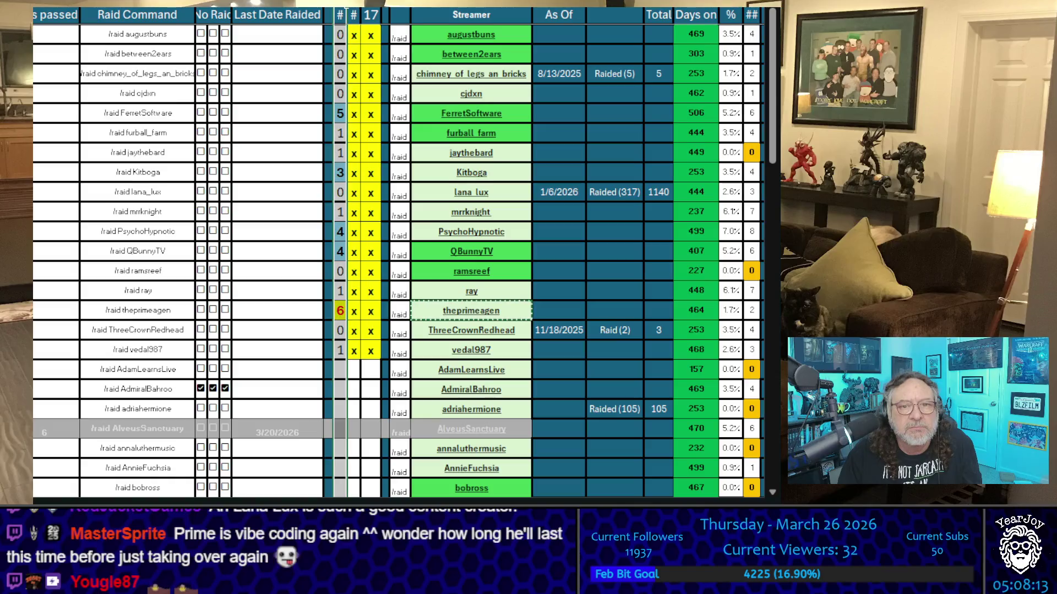
click(340, 14)
key(ctrl+c)
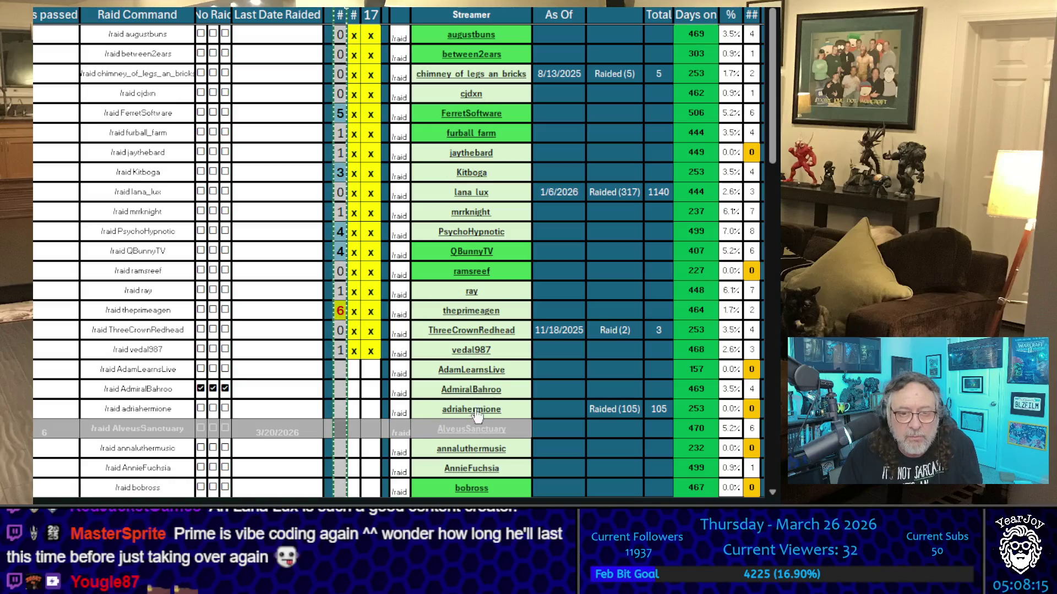
scroll(336, 10, right, 8)
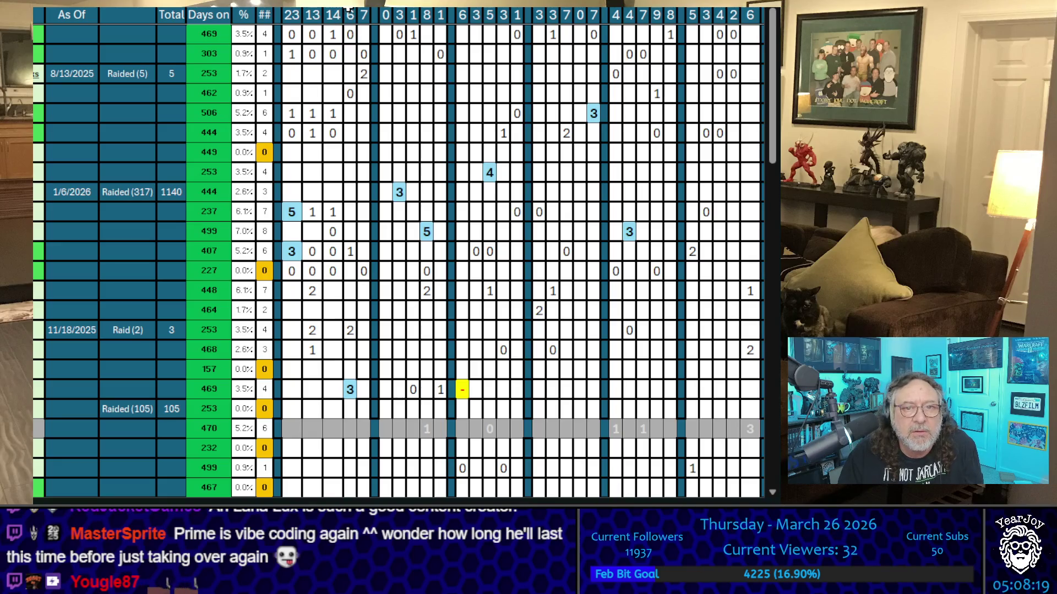
Paste the copied vote tallies into history column 6
click(350, 11)
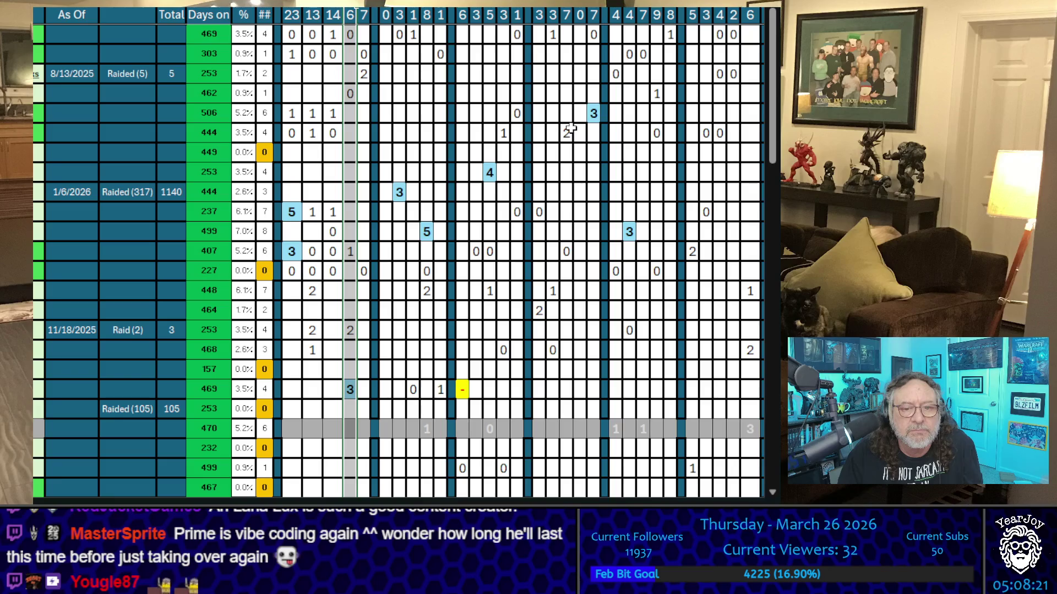
key(ctrl+v)
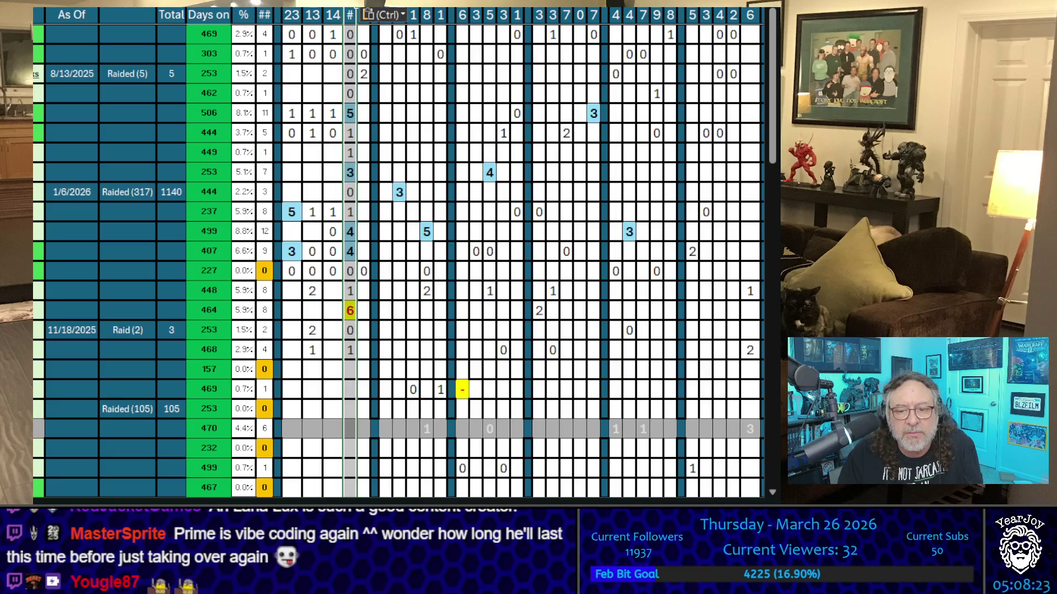
scroll(317, 357, left, 5)
scroll(317, 358, down, 5)
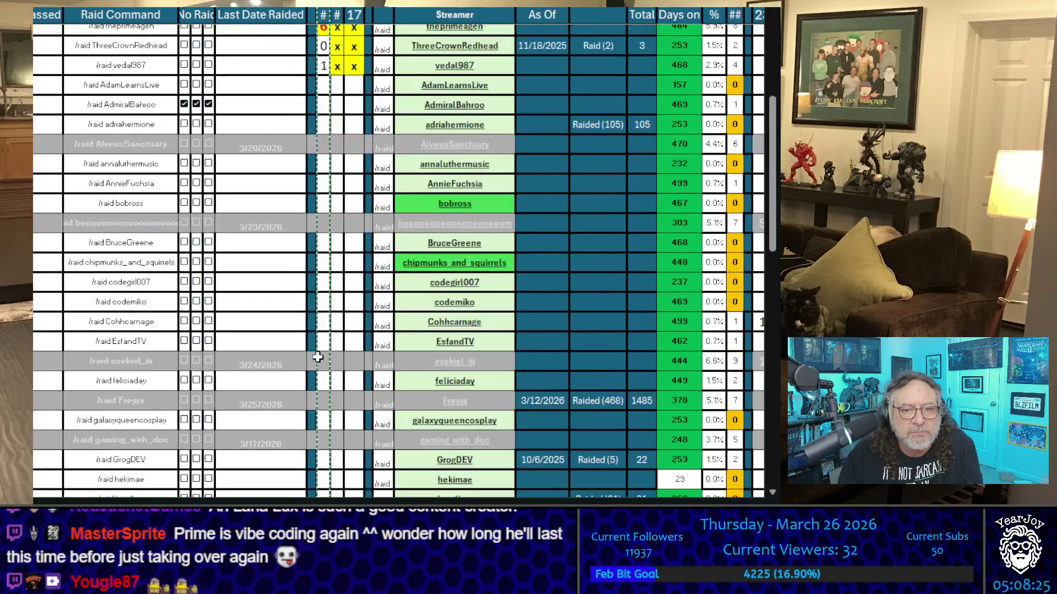
scroll(318, 357, down, 15)
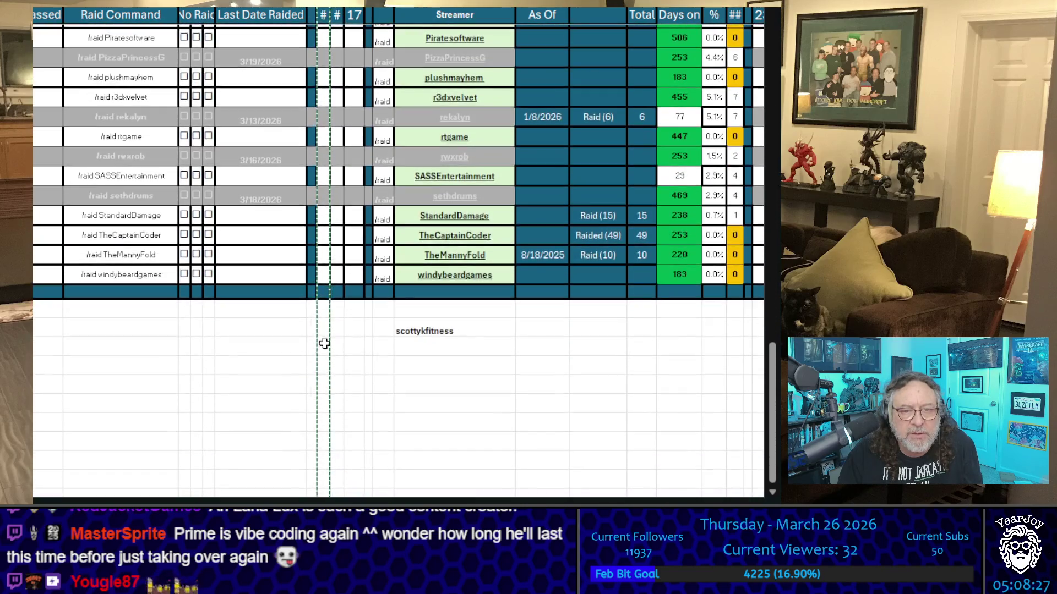
scroll(321, 348, up, 20)
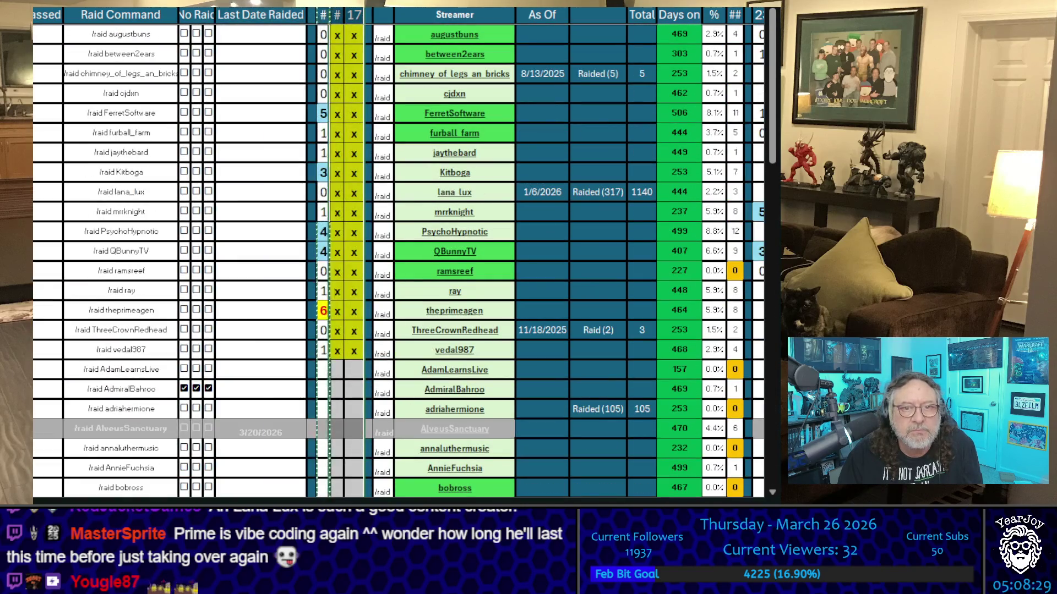
Delete the # column's vote counts and go to theprimeagen's Last Date Raided cell
click(324, 14)
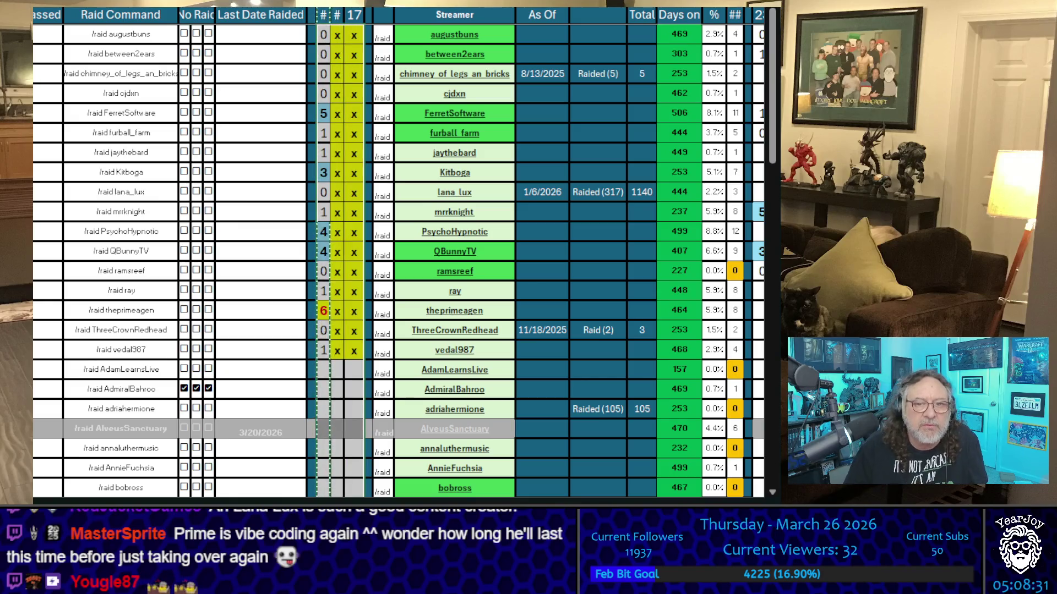
key(Delete)
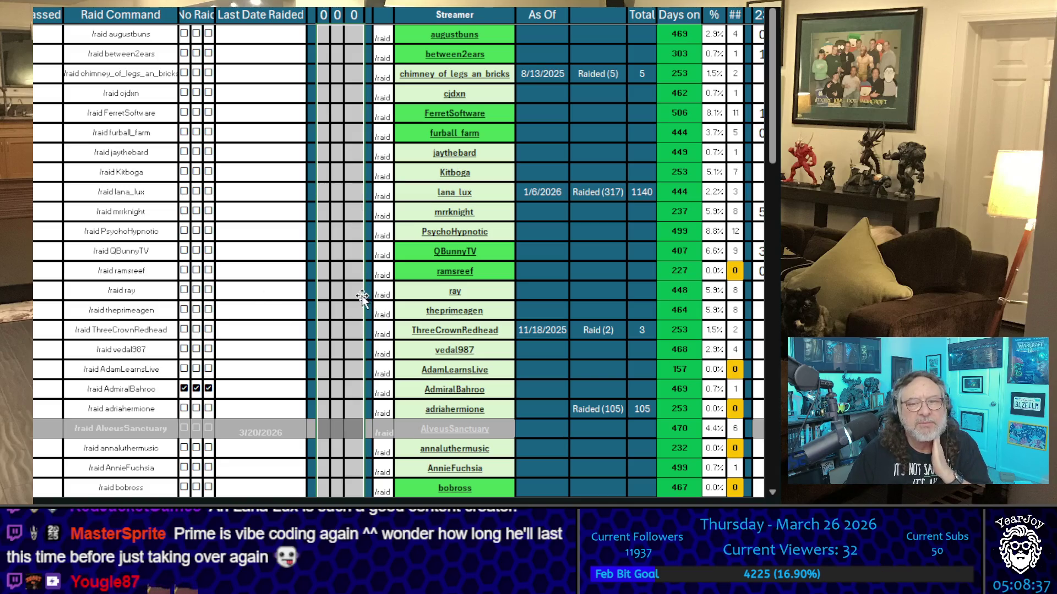
click(324, 234)
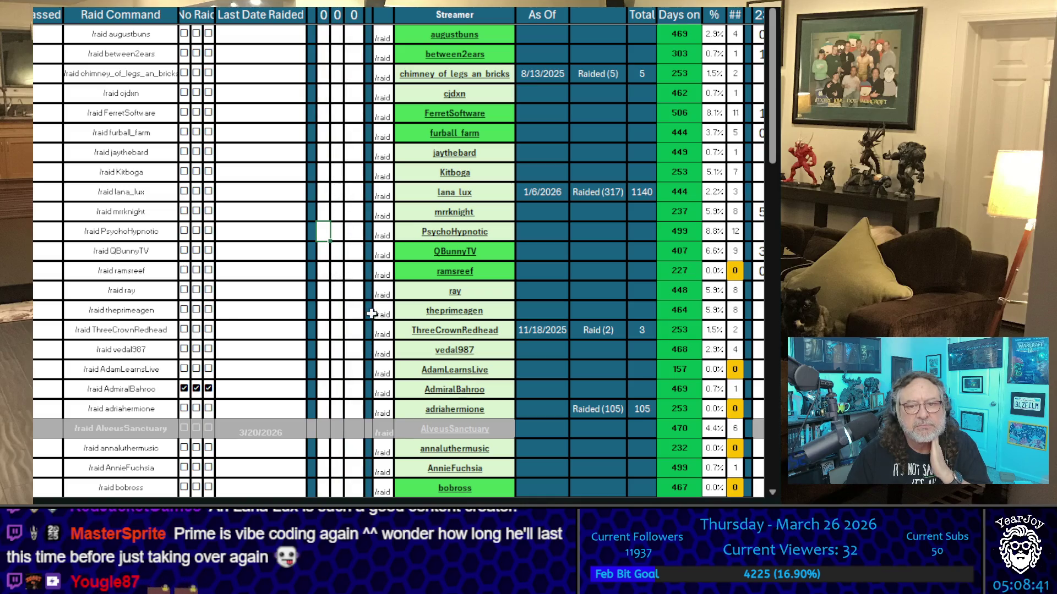
click(286, 306)
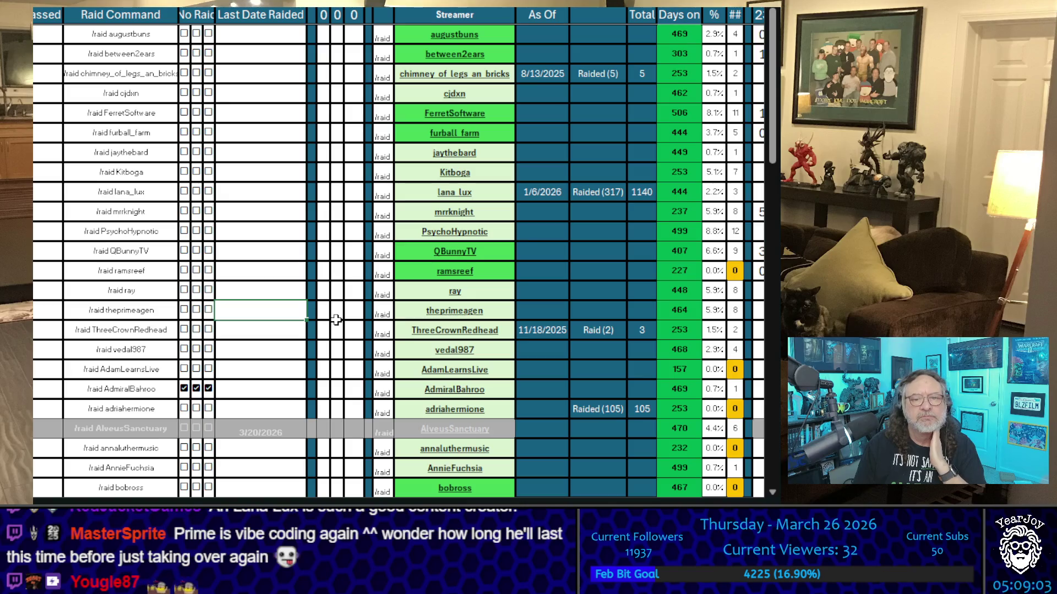
key(Right)
key(Right)
key(Right)
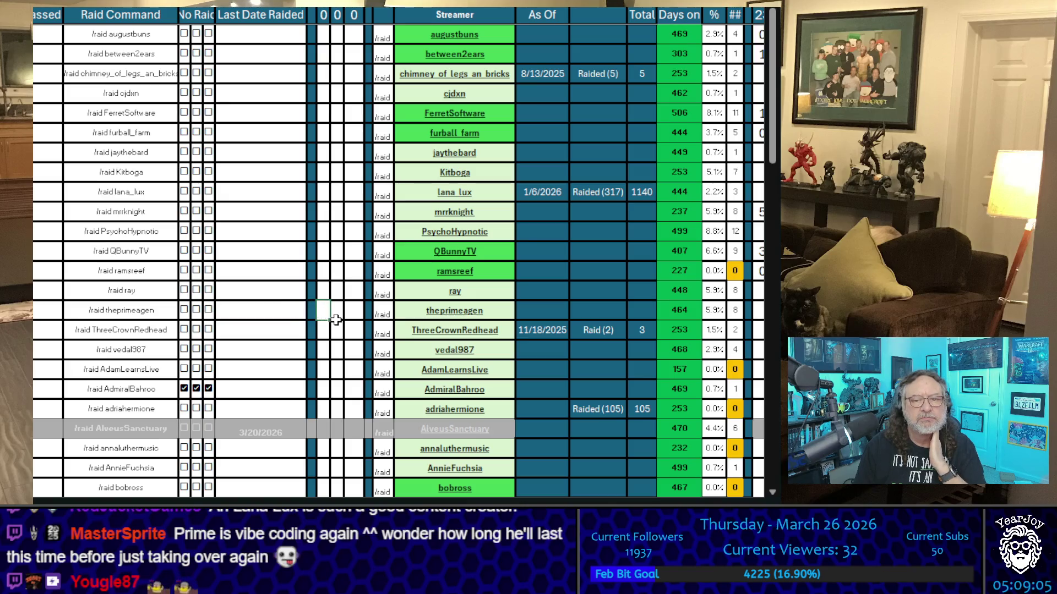
key(Right)
key(Right)
key(Right)
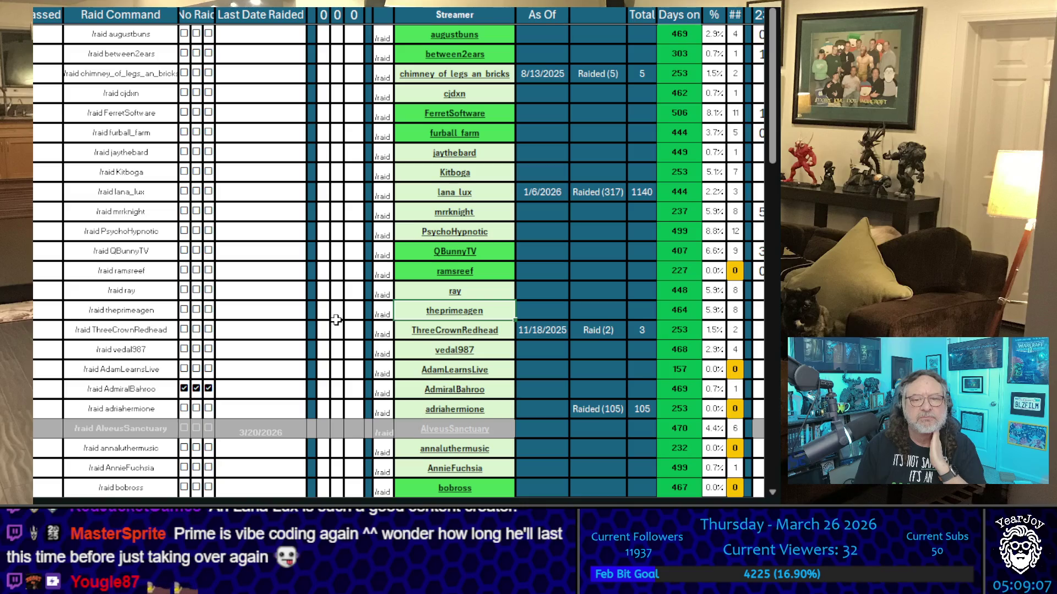
key(Left)
key(Right)
key(Left)
key(Right)
key(Left)
key(Right)
key(Left)
key(Right)
key(Left)
key(Right)
key(Left)
key(Right)
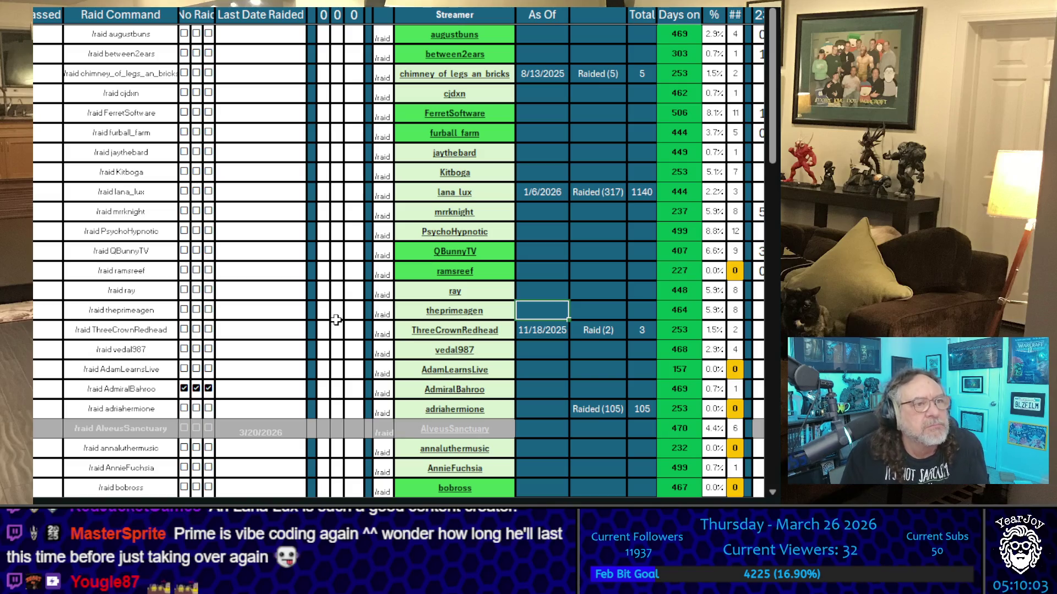
Type 3/26/2026 into theprimeagen's Last Date Raided cell and copy the /raid theprimeagen cell
key(Left)
key(Left)
key(Left)
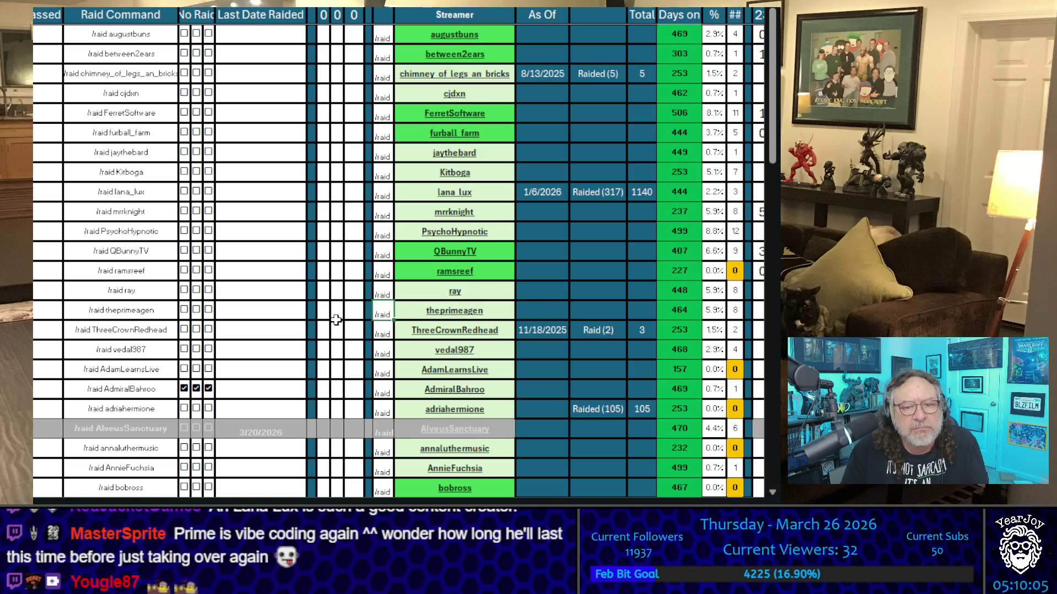
key(Left)
key(Left)
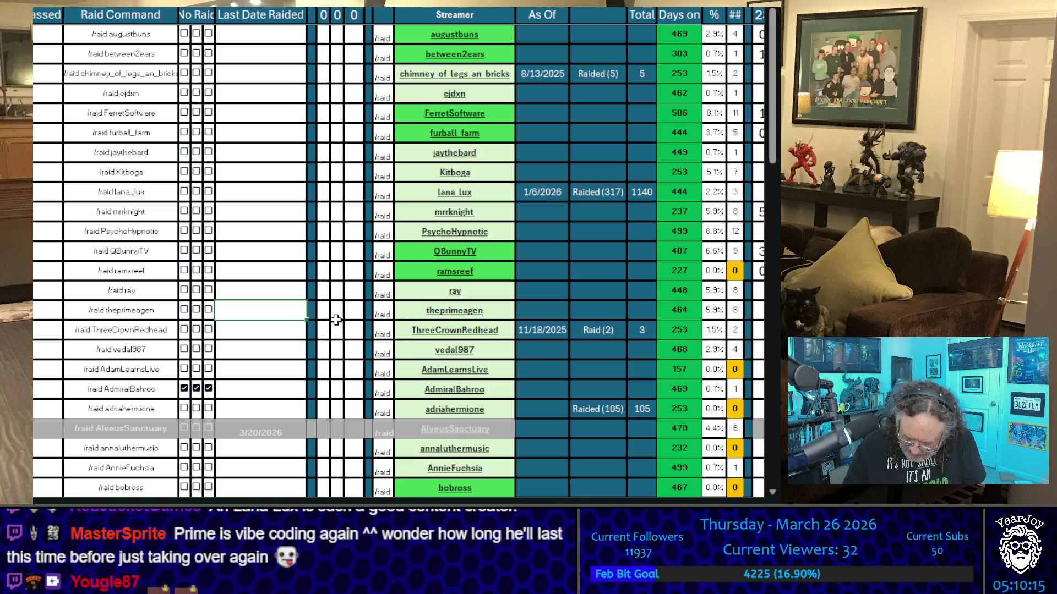
text(3/26/2)
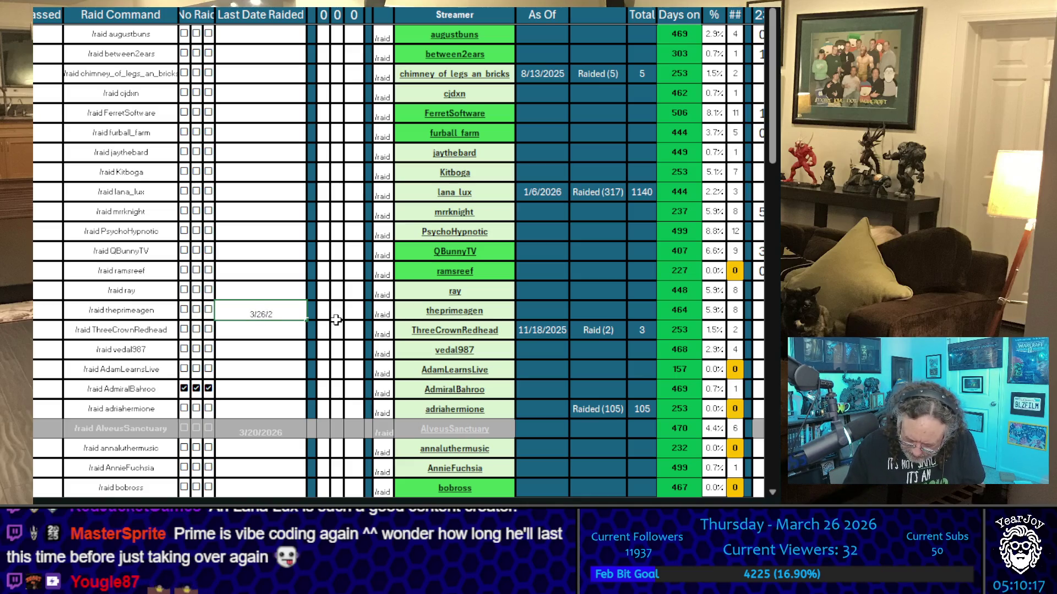
text(026)
key(Return)
key(Up)
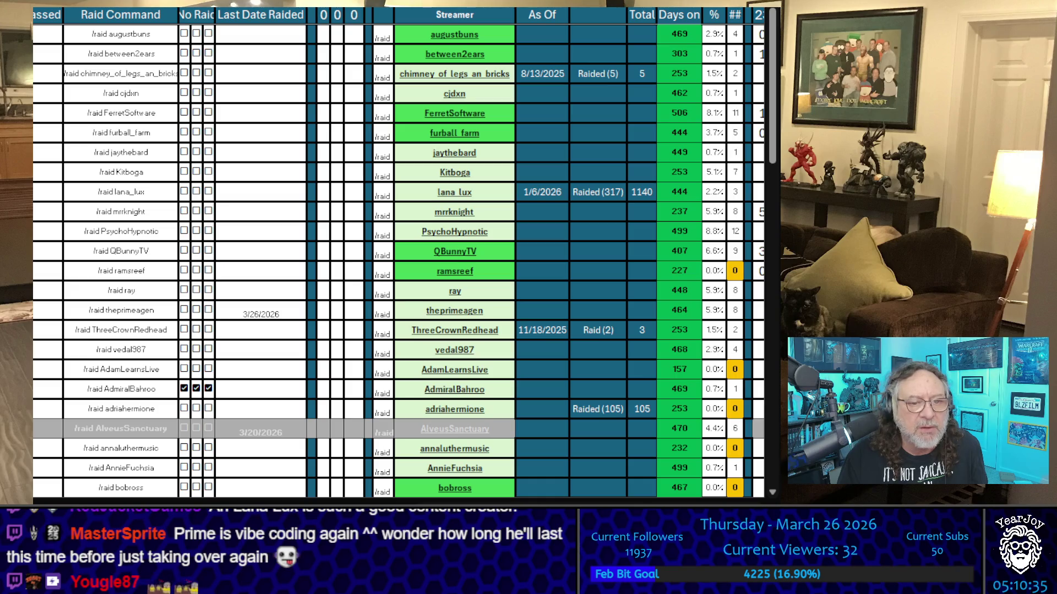
click(159, 311)
key(ctrl+c)
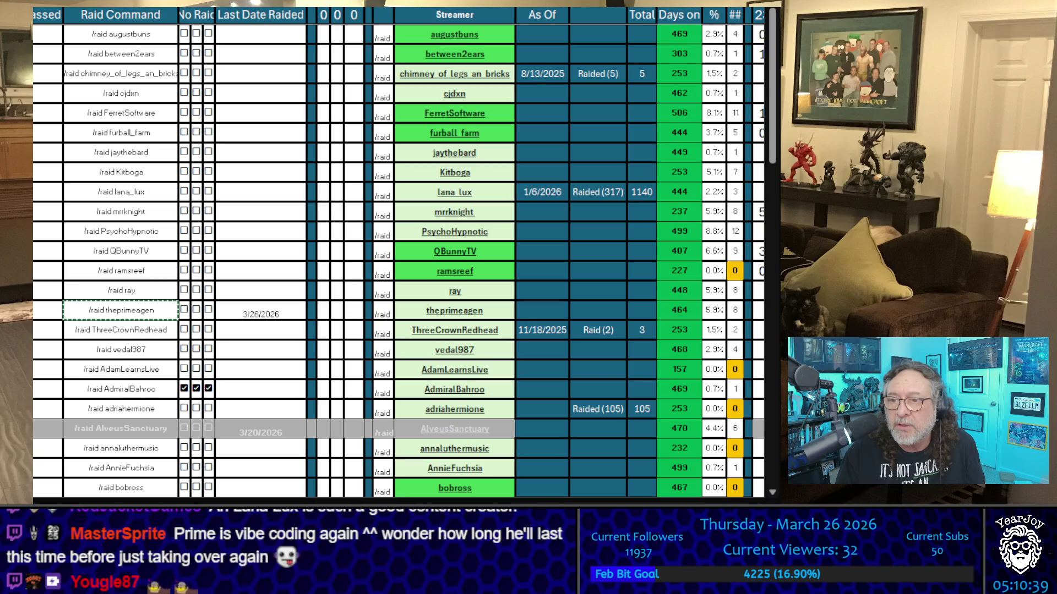